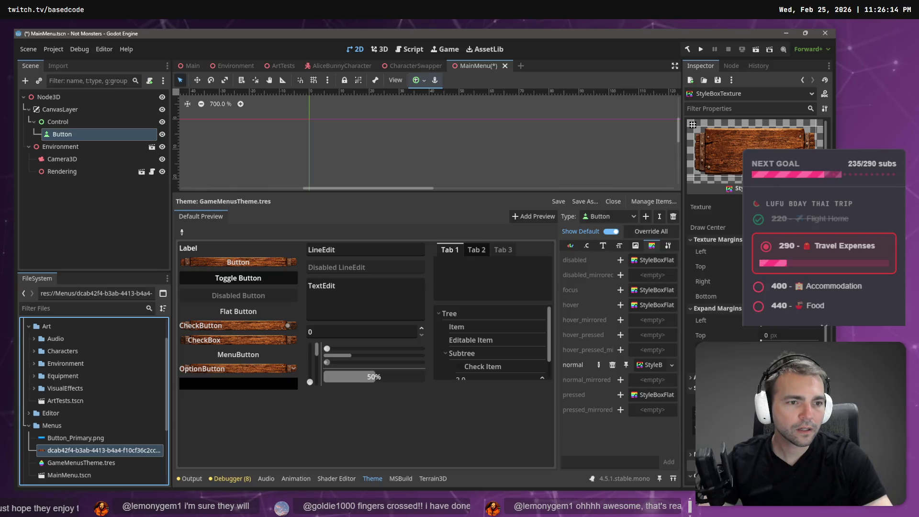
# Adjust the wooden button style's left, top and bottom texture margins and its left expand margin.
pyautogui.click(713, 251)
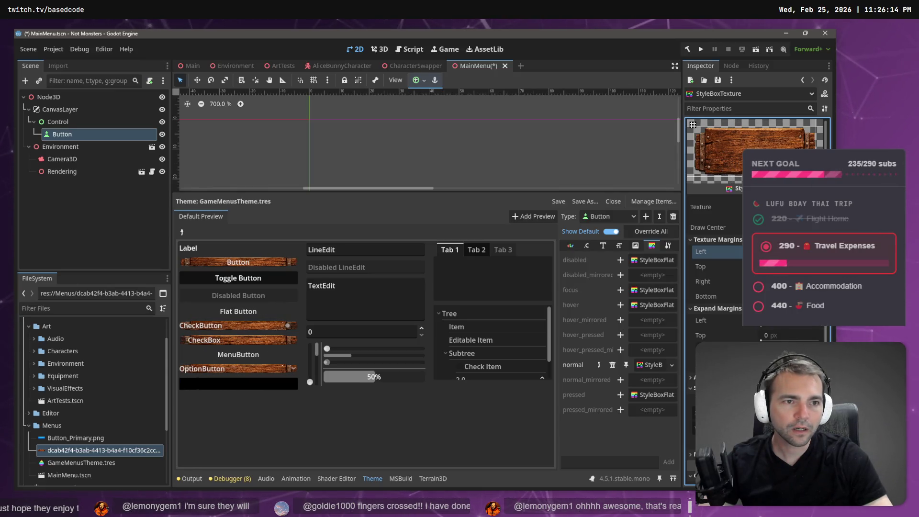
pyautogui.moveTo(713, 251)
pyautogui.mouseDown()
pyautogui.moveTo(761, 251)
pyautogui.moveTo(749, 252)
pyautogui.mouseUp()
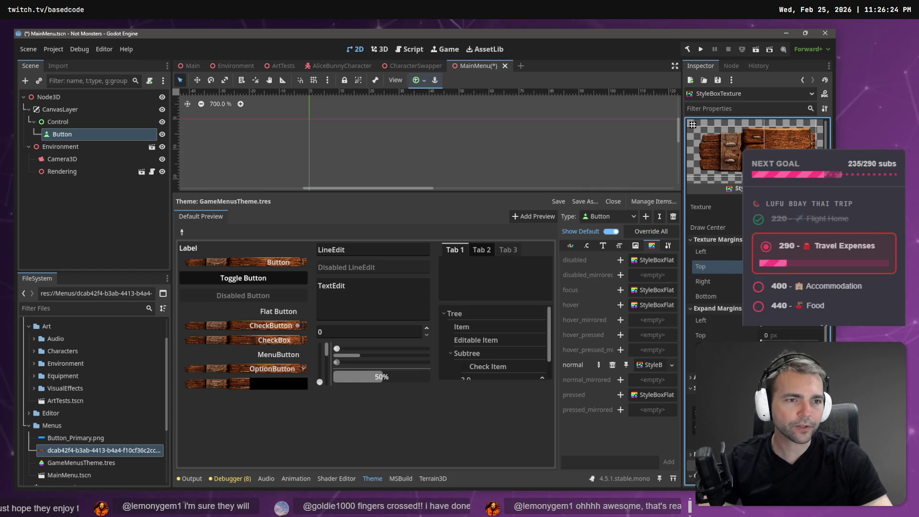
pyautogui.moveTo(761, 266); pyautogui.dragTo(778, 266)
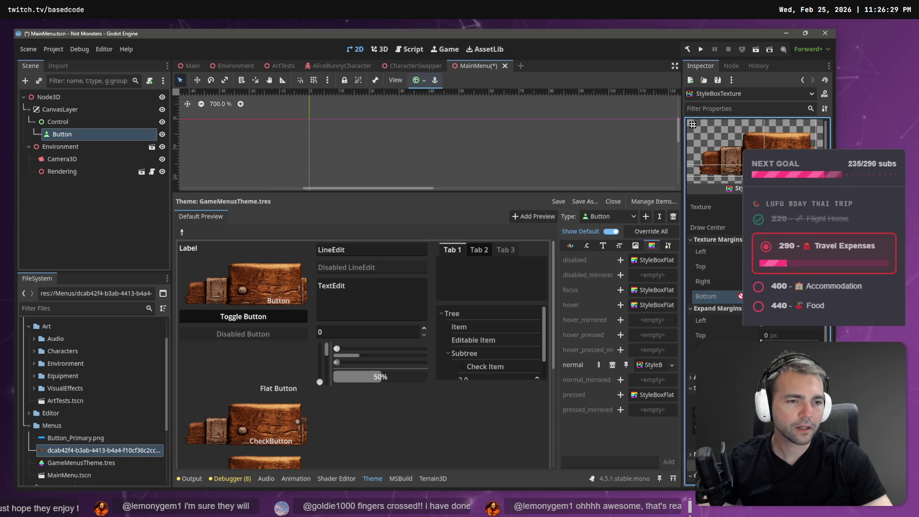
pyautogui.moveTo(766, 296)
pyautogui.mouseDown()
pyautogui.moveTo(782, 296)
pyautogui.moveTo(766, 296)
pyautogui.mouseUp()
pyautogui.hotkey('ctrl', 'z')
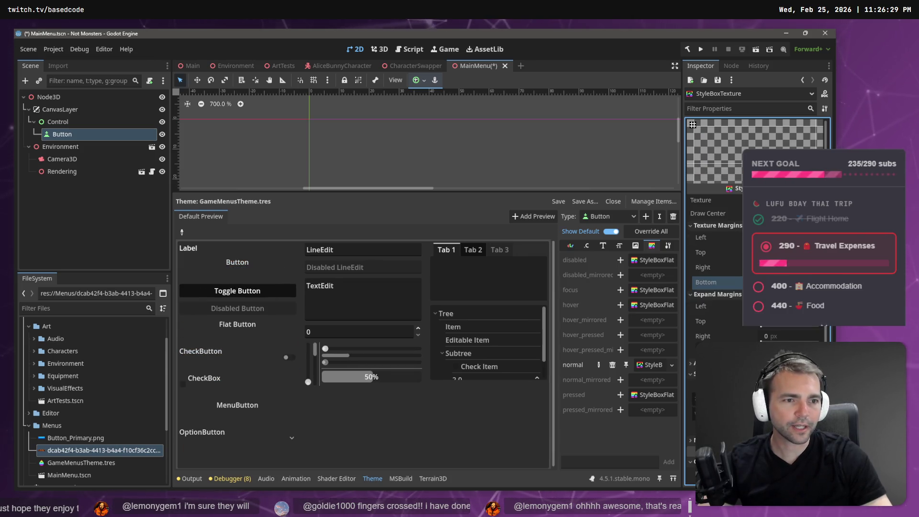
pyautogui.hotkey('ctrl', 'shift', 'z')
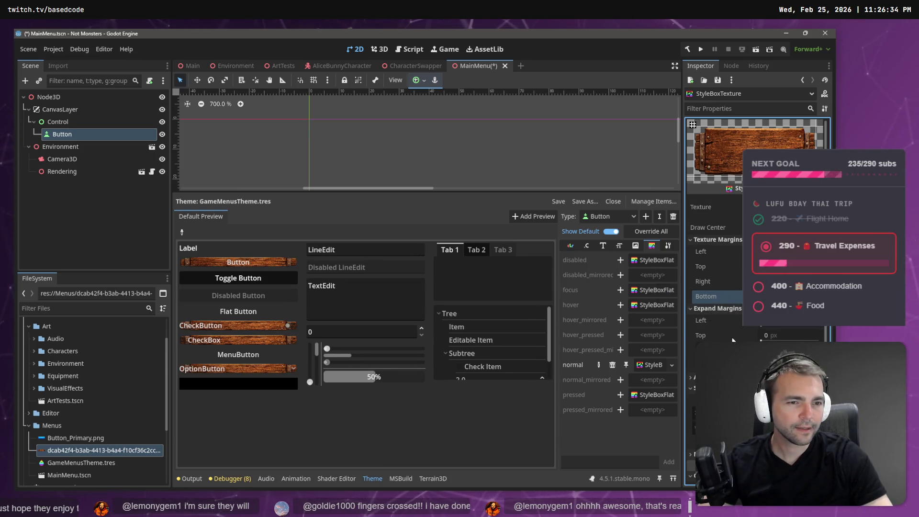
pyautogui.moveTo(761, 325)
pyautogui.mouseDown()
pyautogui.moveTo(776, 325)
pyautogui.moveTo(761, 326)
pyautogui.mouseUp()
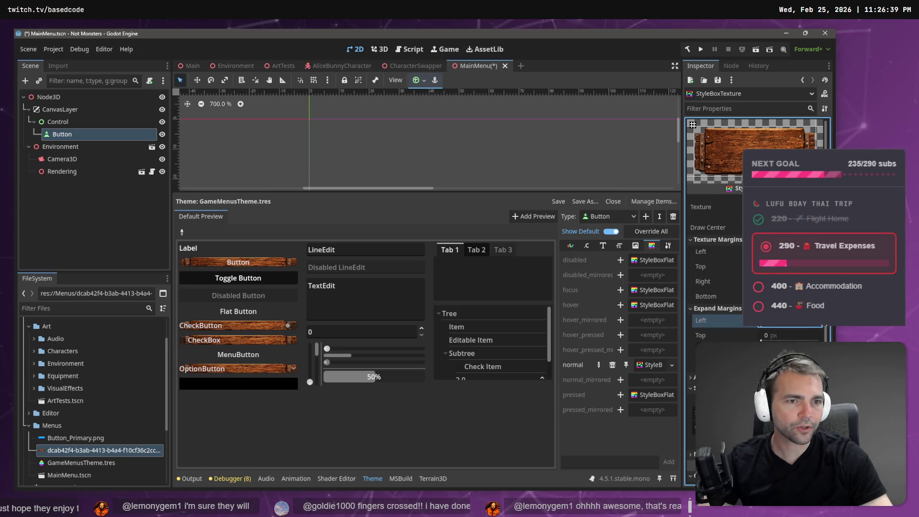
pyautogui.moveTo(761, 328); pyautogui.dragTo(759, 328)
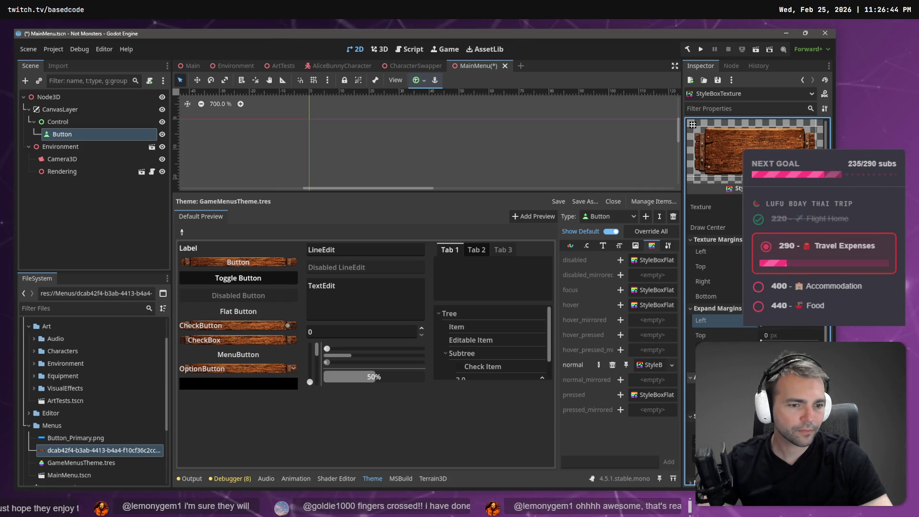
# Inset the button labels from the left with the content margin and commit the taller-button values.
pyautogui.scroll(-3, 759, 328)
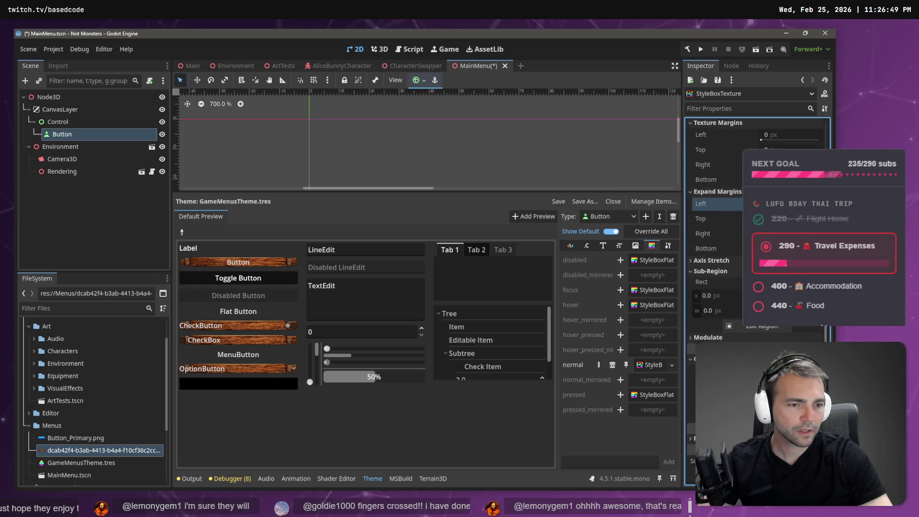
pyautogui.moveTo(765, 371); pyautogui.dragTo(787, 371)
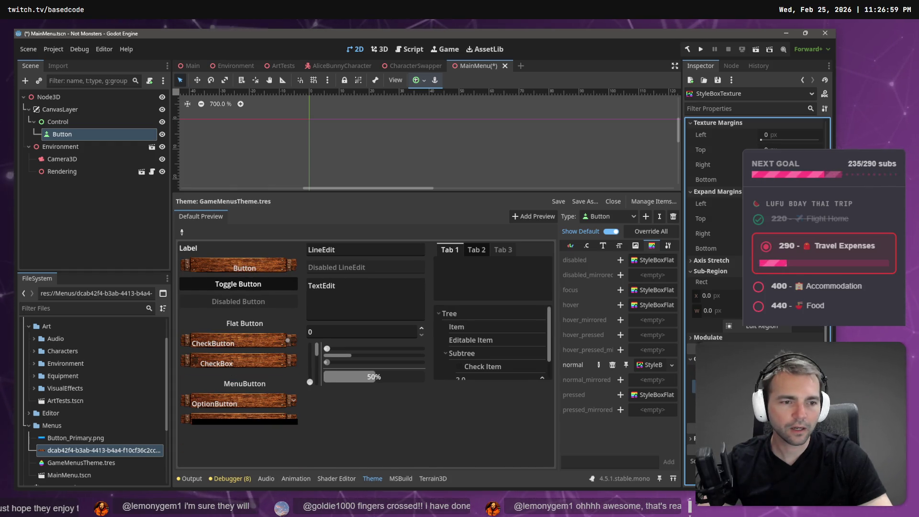
pyautogui.scroll(3, 778, 331)
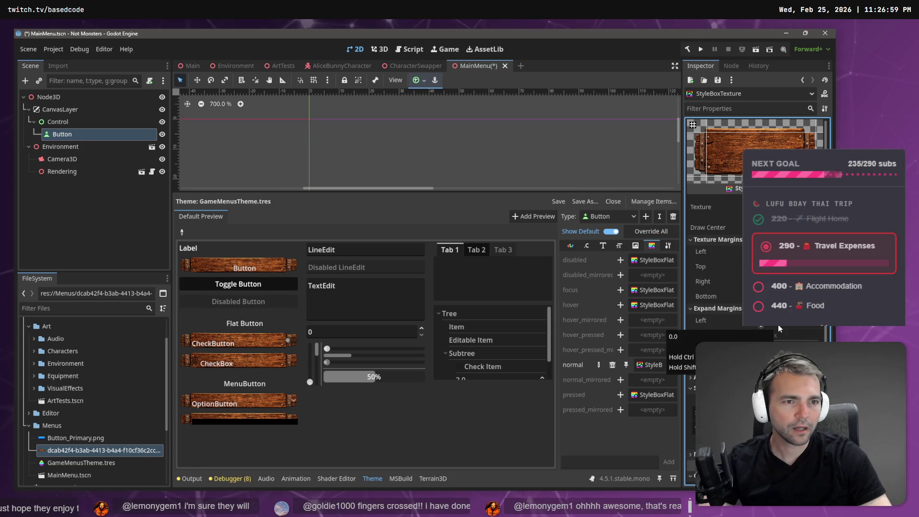
pyautogui.scroll(-3, 778, 330)
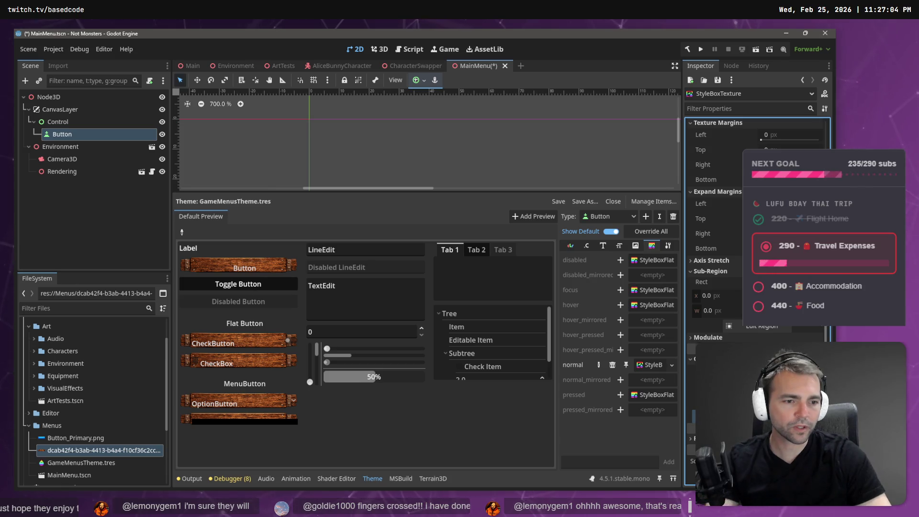
pyautogui.press('Return')
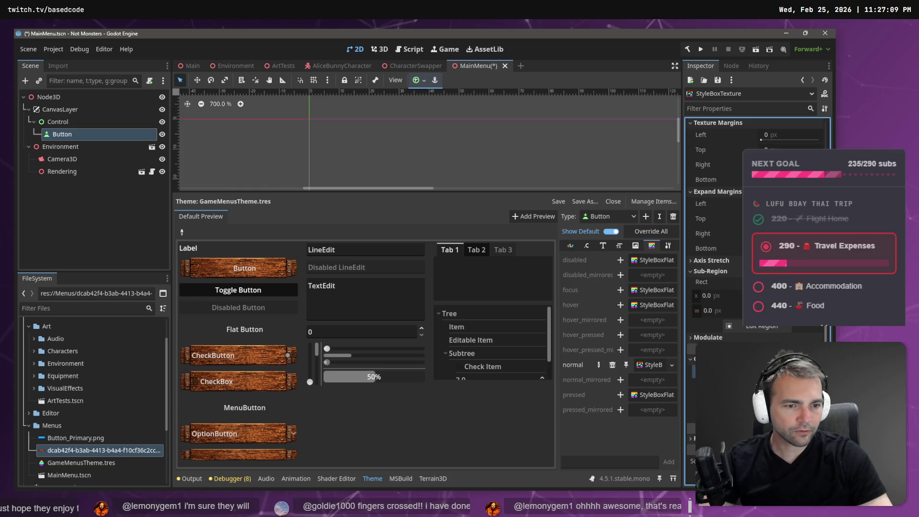
pyautogui.press('Return')
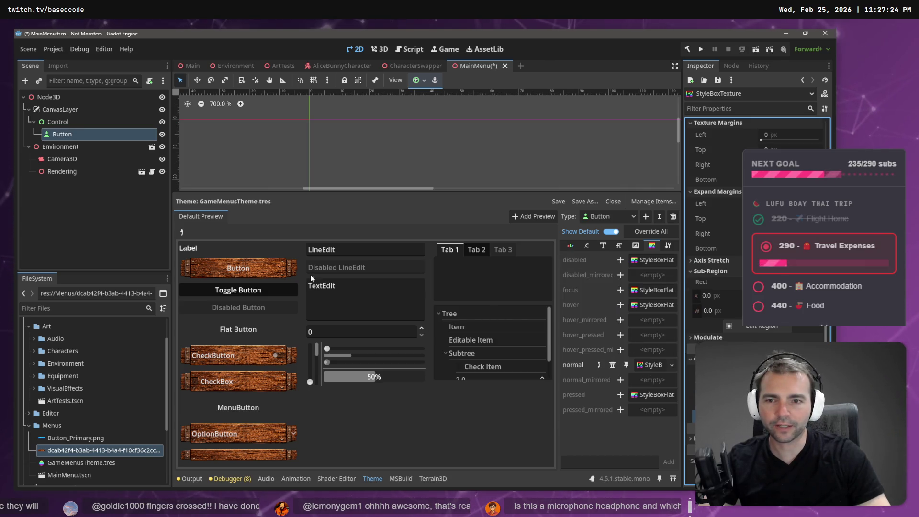
pyautogui.scroll(-5, 319, 148)
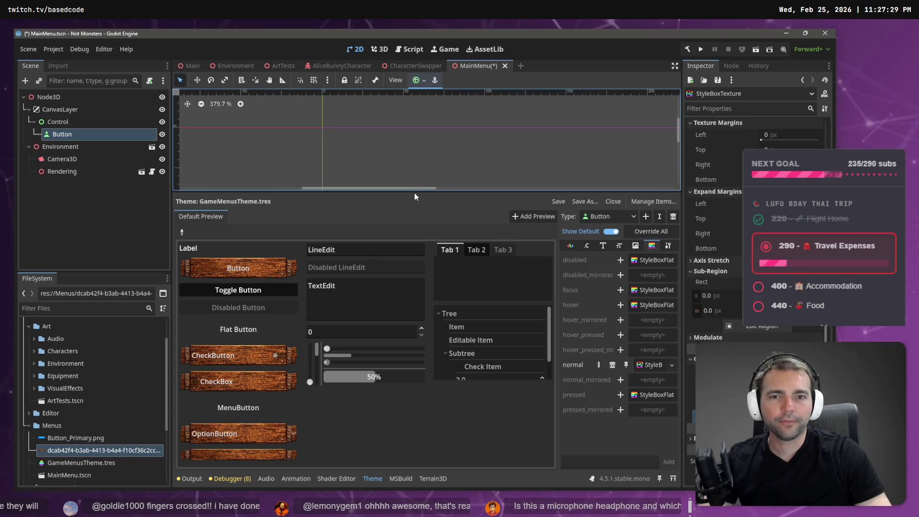
# Select the menu Button node and try the label text 'Testing'.
pyautogui.moveTo(426, 191); pyautogui.dragTo(422, 419)
pyautogui.scroll(-8, 436, 275)
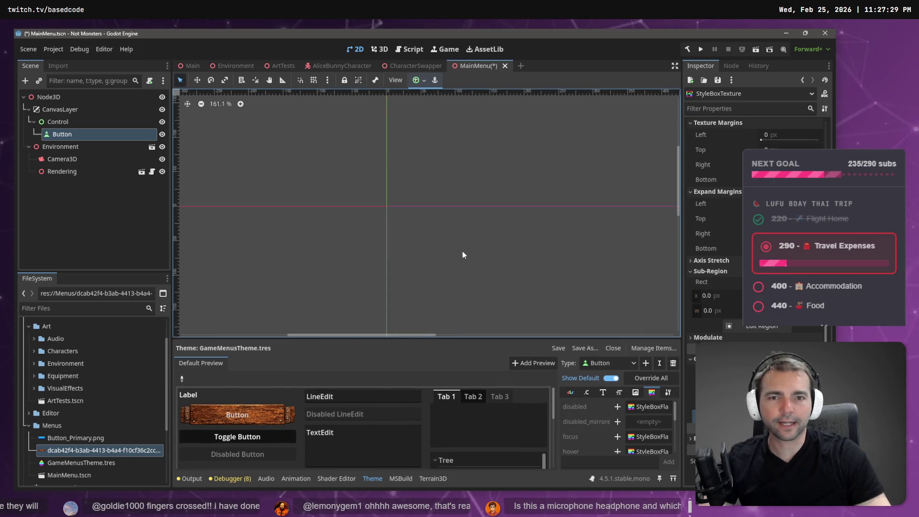
pyautogui.moveTo(453, 257); pyautogui.dragTo(457, 265)
pyautogui.click(62, 134)
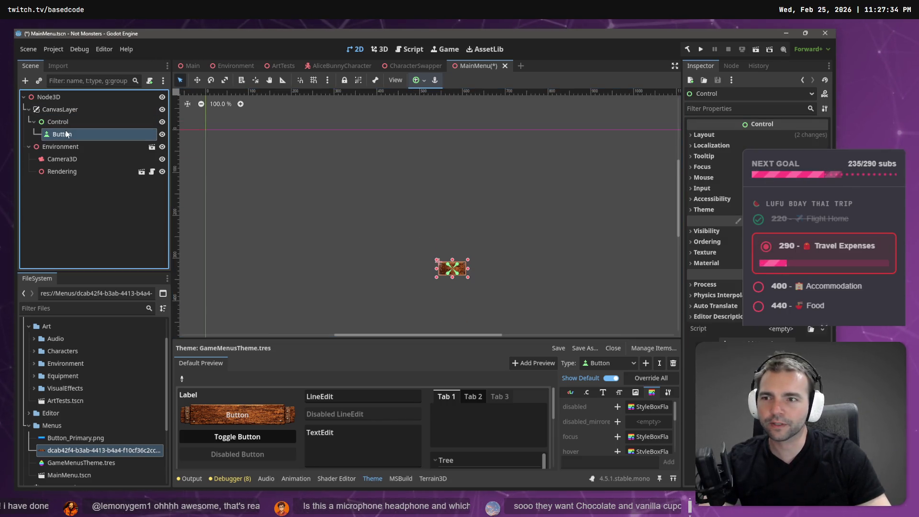
pyautogui.doubleClick(436, 259)
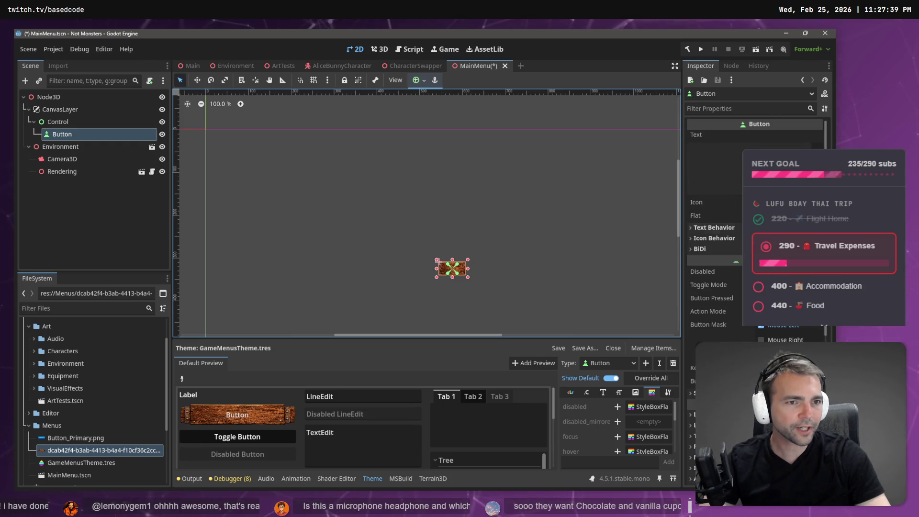
pyautogui.write('Testi')
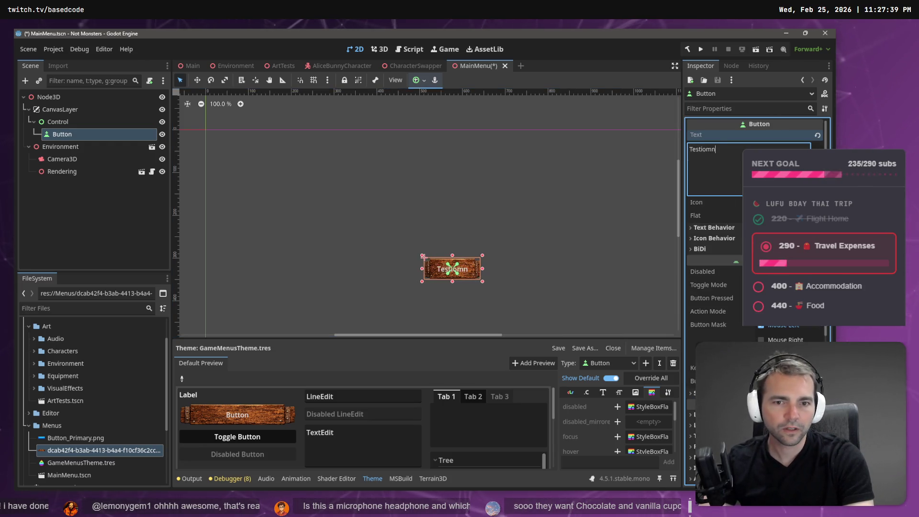
pyautogui.write('ng')
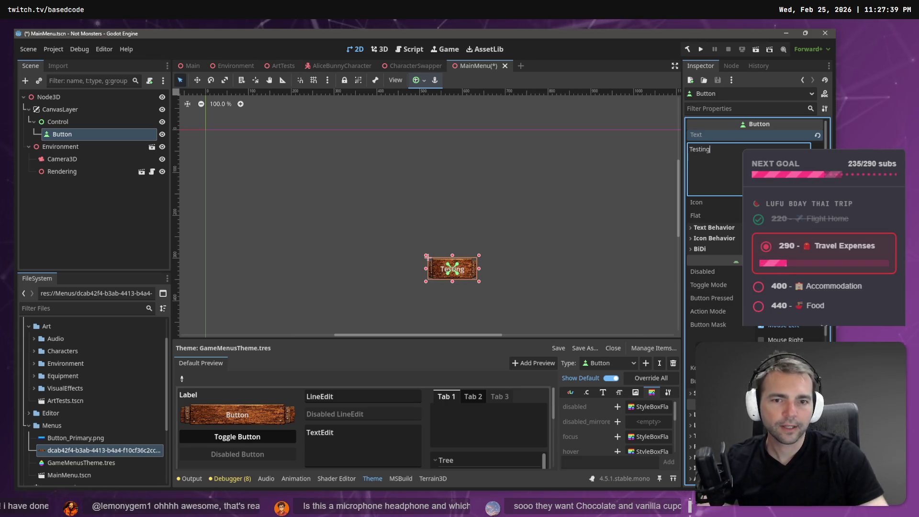
pyautogui.scroll(-3, 444, 278)
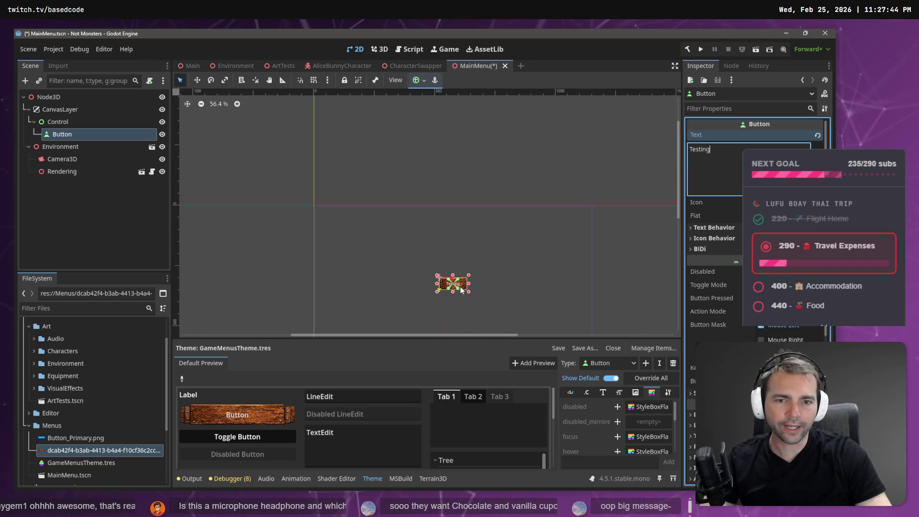
pyautogui.scroll(8, 458, 286)
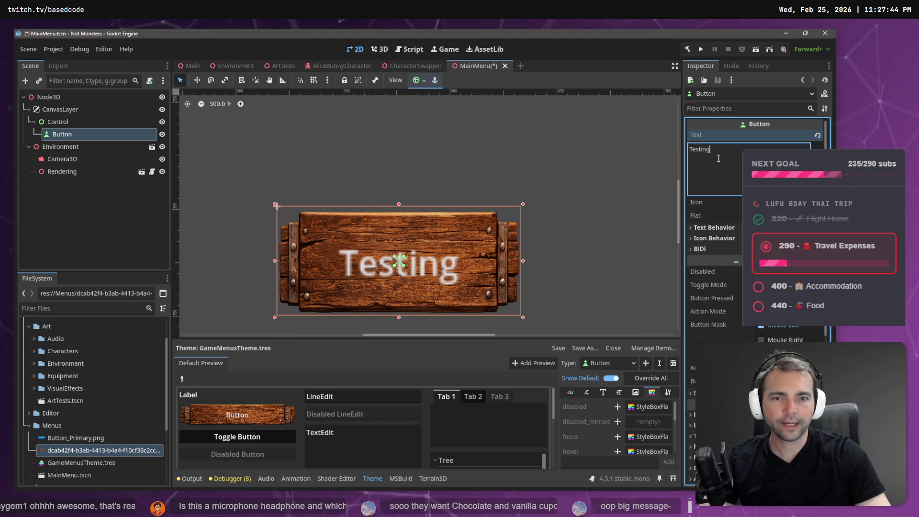
# Replace the button label with 'Thius is something tha frames our text'.
pyautogui.hotkey('ctrl', 'BackSpace')
pyautogui.write('Testing 1 2 3')
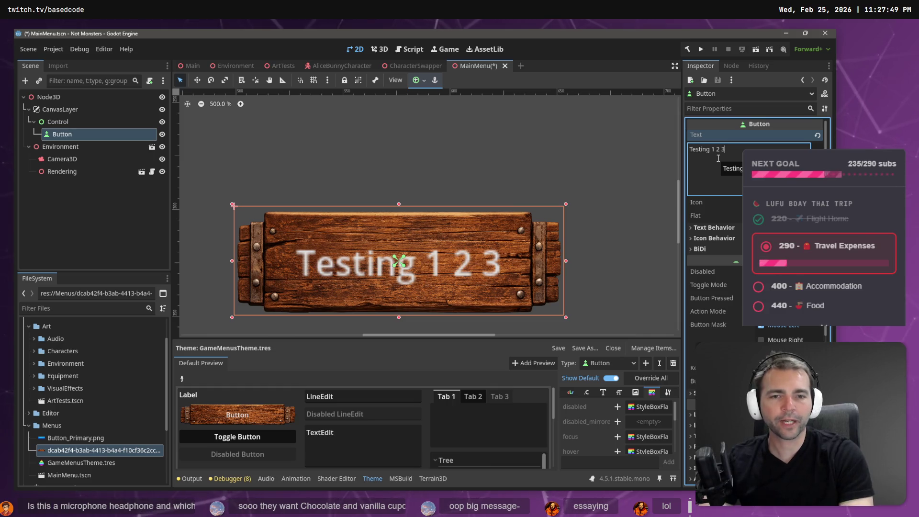
pyautogui.write('asdhsad')
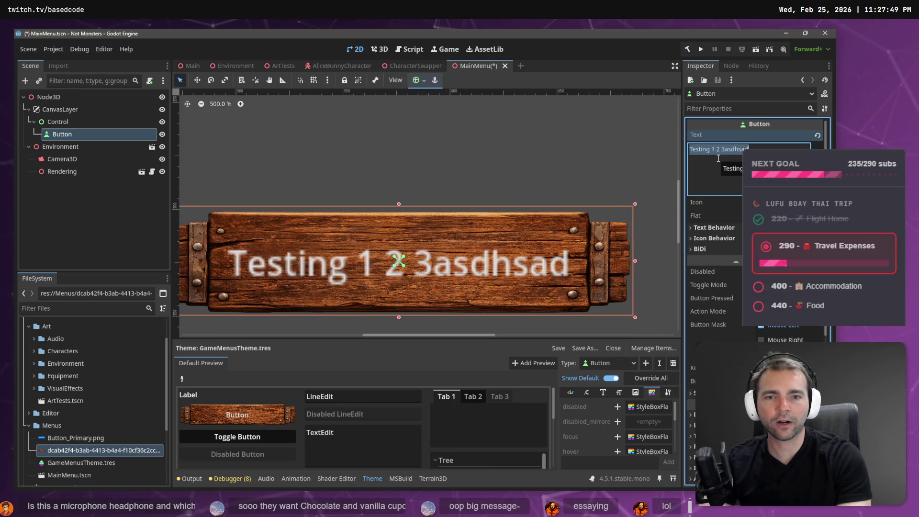
pyautogui.hotkey('ctrl', 'a')
pyautogui.press('BackSpace')
pyautogui.write('Thius is something tha')
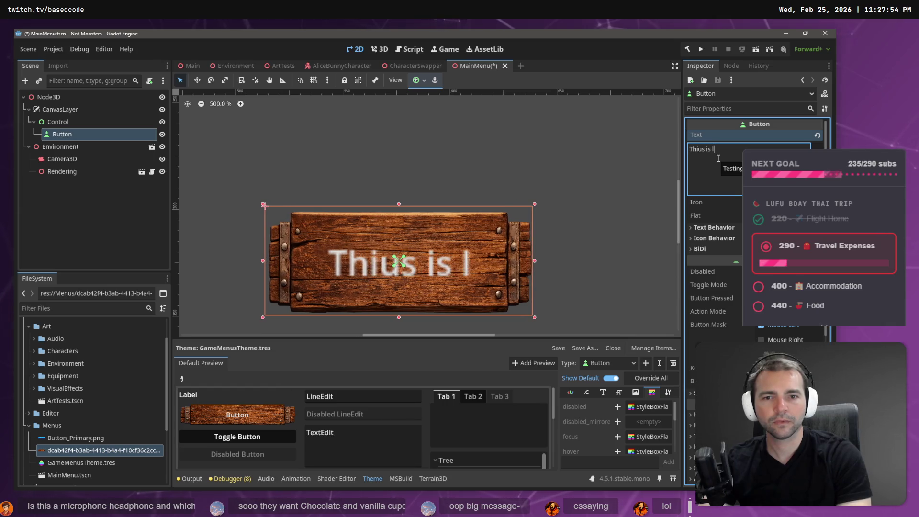
pyautogui.write(' frames our text')
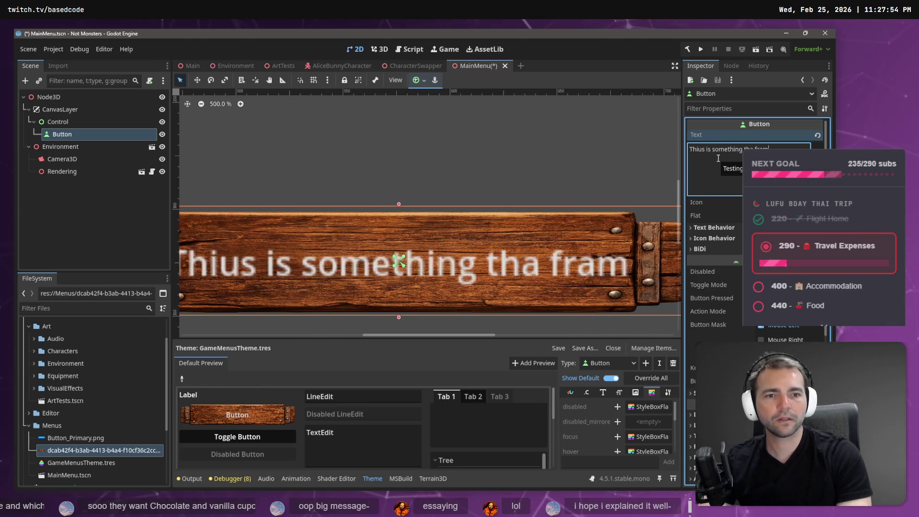
pyautogui.scroll(-1, 718, 158)
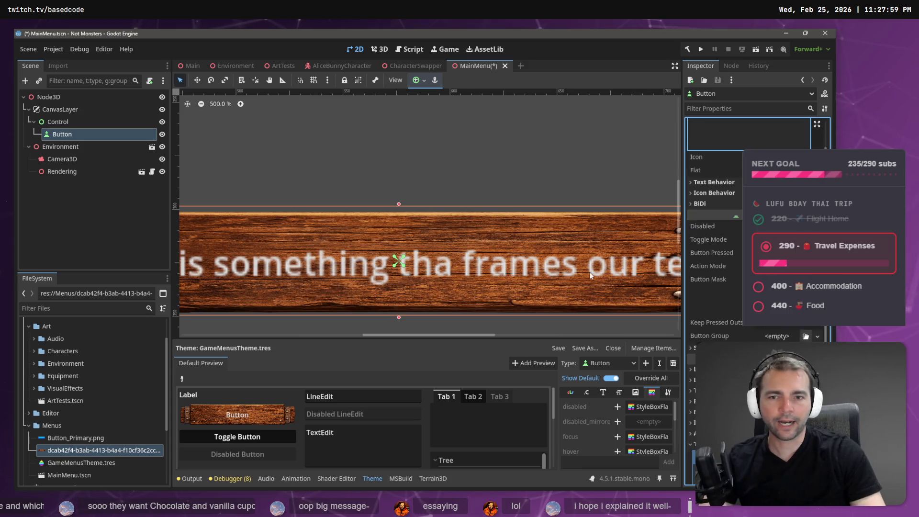
pyautogui.scroll(-8, 426, 221)
pyautogui.scroll(7, 432, 220)
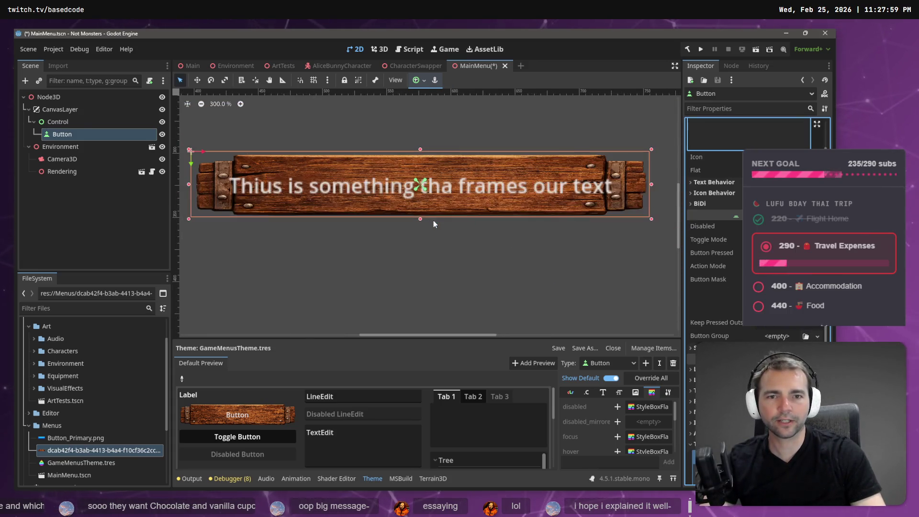
pyautogui.scroll(-2, 434, 219)
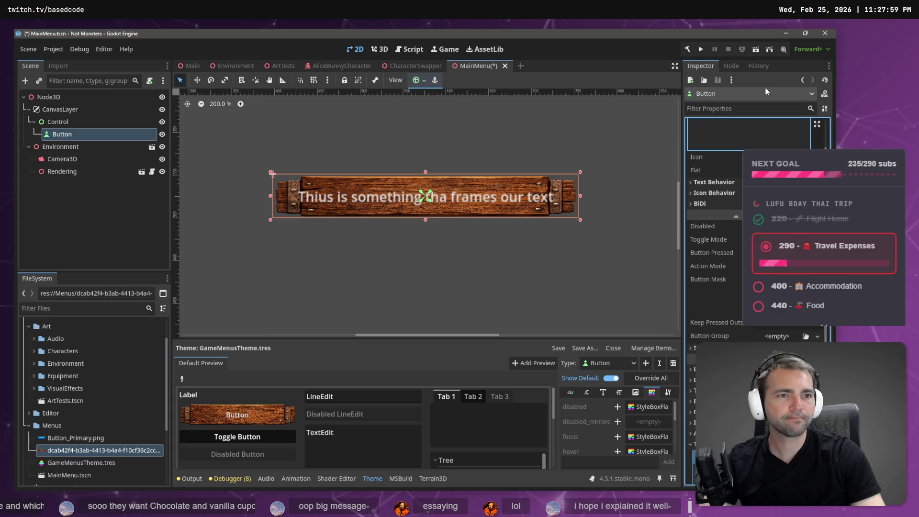
pyautogui.scroll(1, 734, 154)
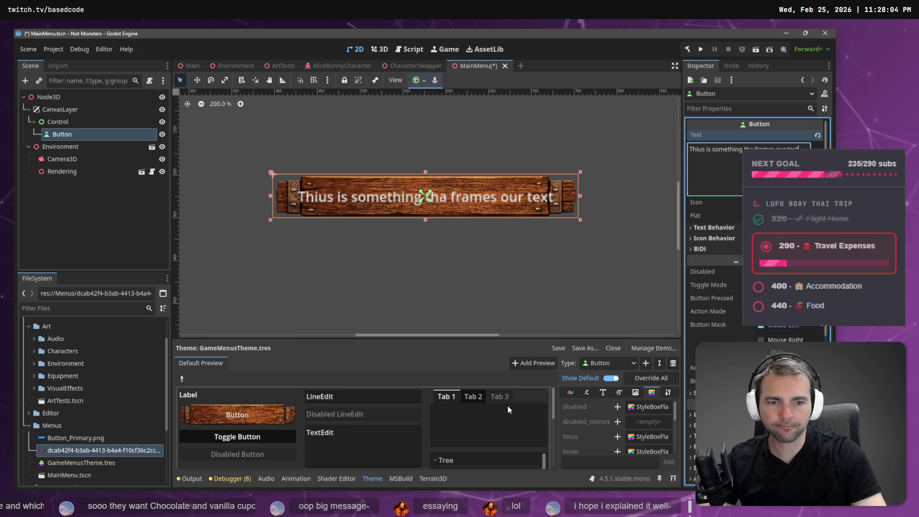
pyautogui.scroll(-4, 652, 417)
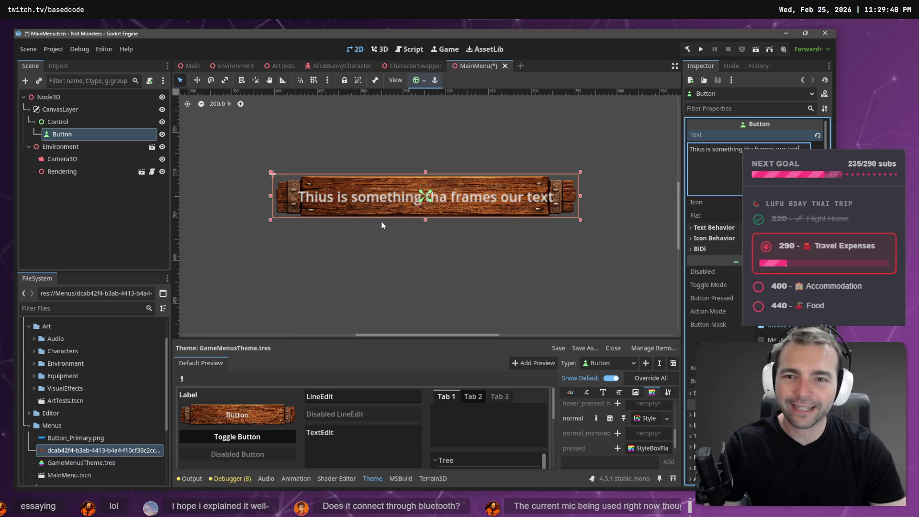
# Select the Control container behind the board, preview Toggle Button, and zoom the viewport to 51.3%.
pyautogui.rightClick(426, 242)
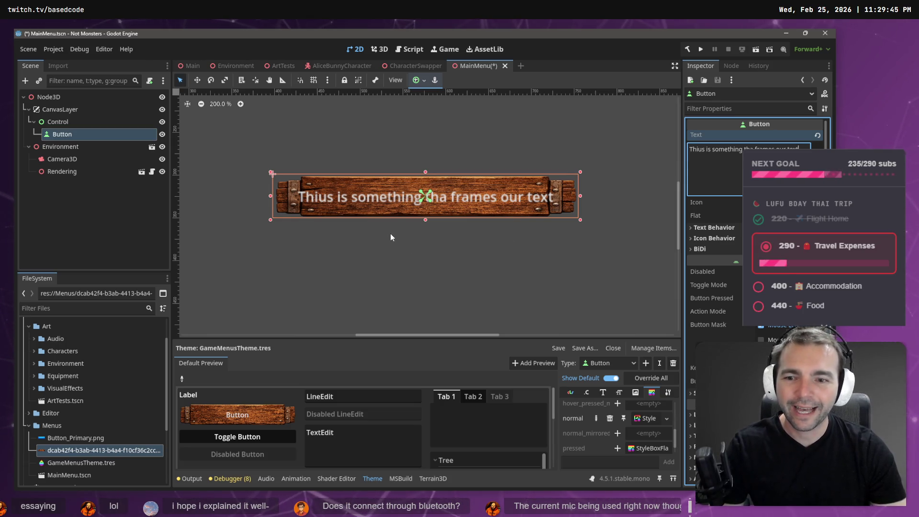
pyautogui.click(361, 246)
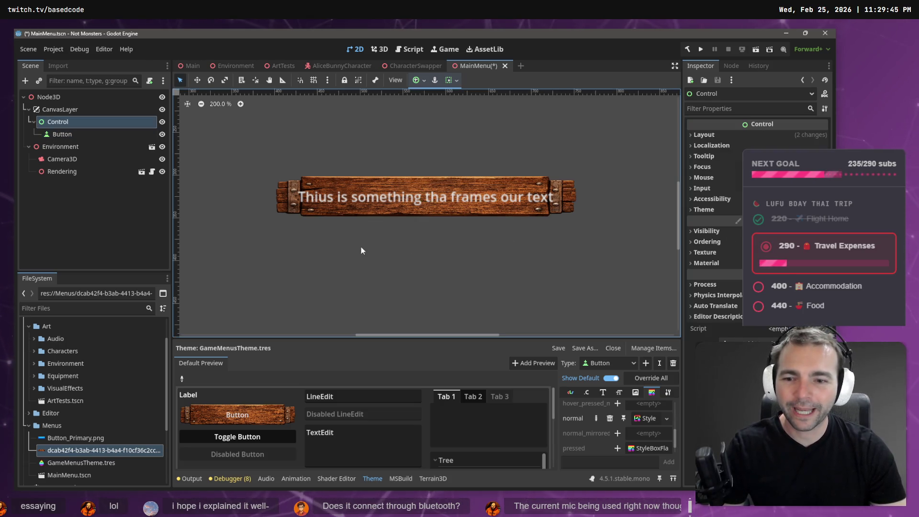
pyautogui.click(245, 443)
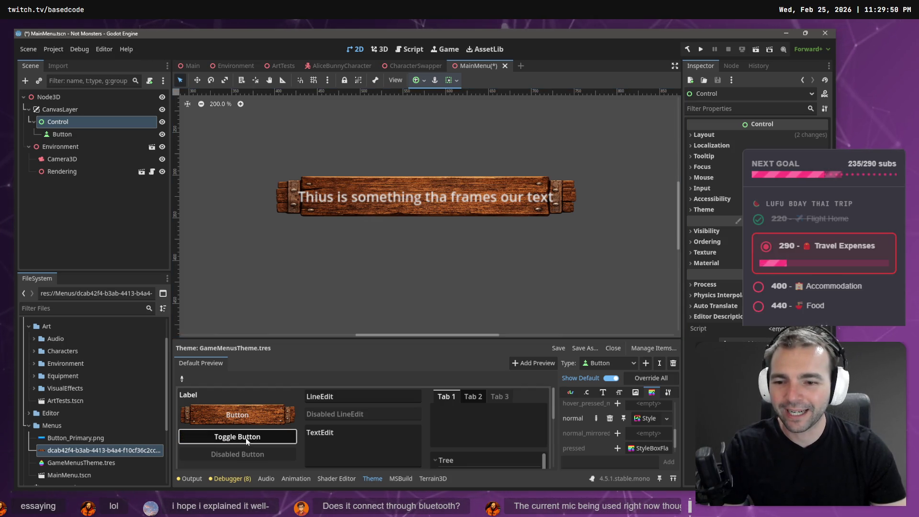
pyautogui.scroll(-3, 251, 450)
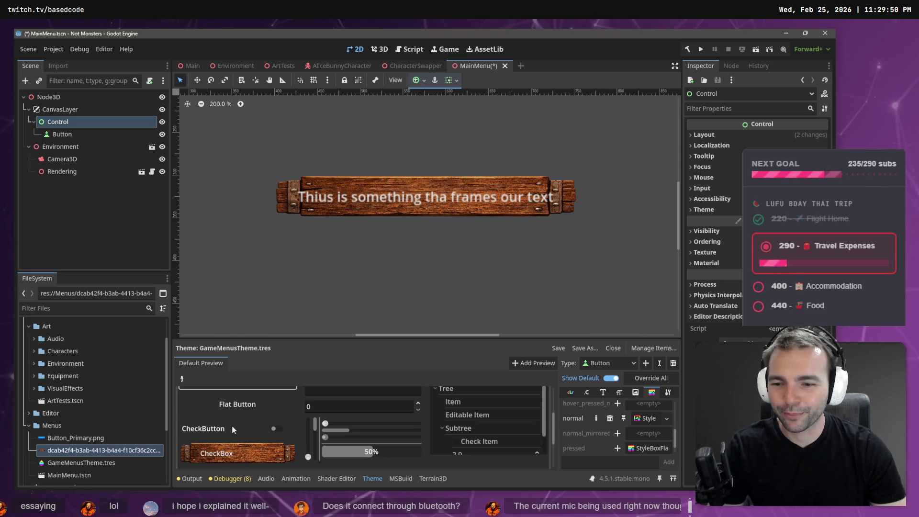
pyautogui.scroll(3, 268, 416)
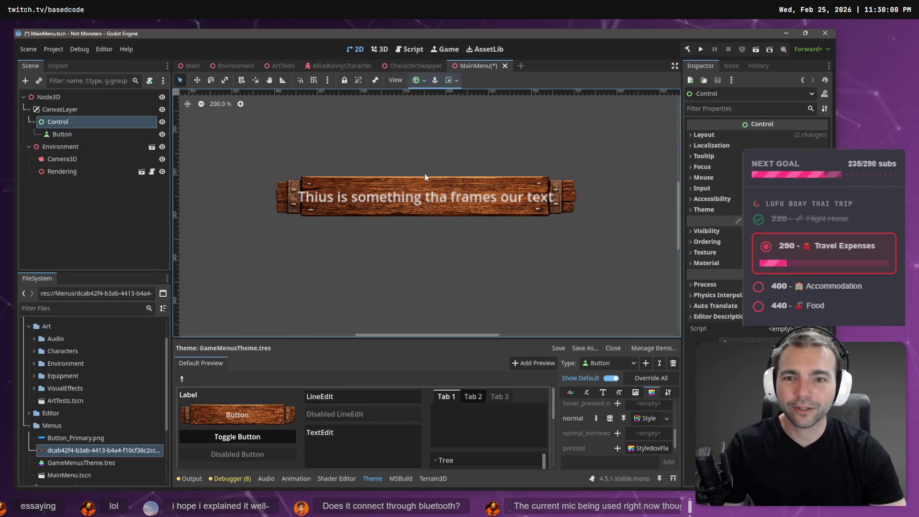
pyautogui.scroll(-6, 369, 150)
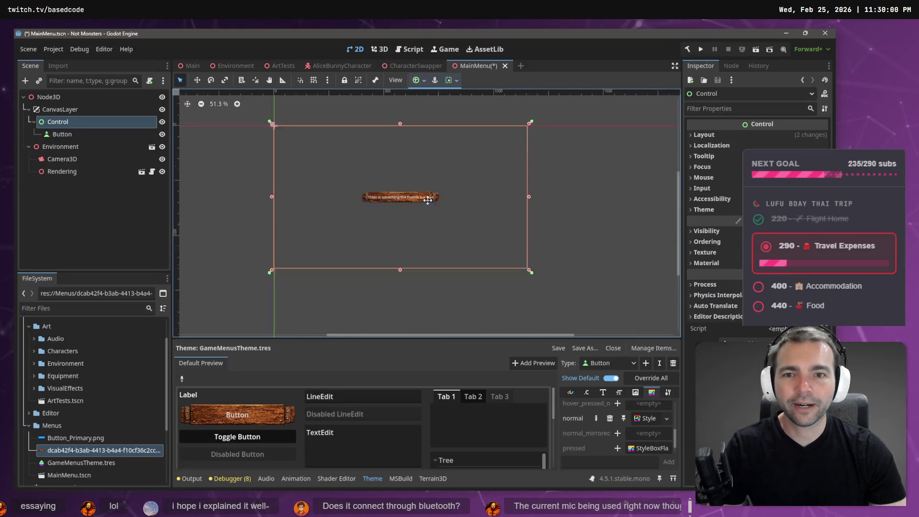
pyautogui.scroll(3, 426, 197)
# Save and run the game to view the wooden text board over the town, then stop it.
pyautogui.press('F5')
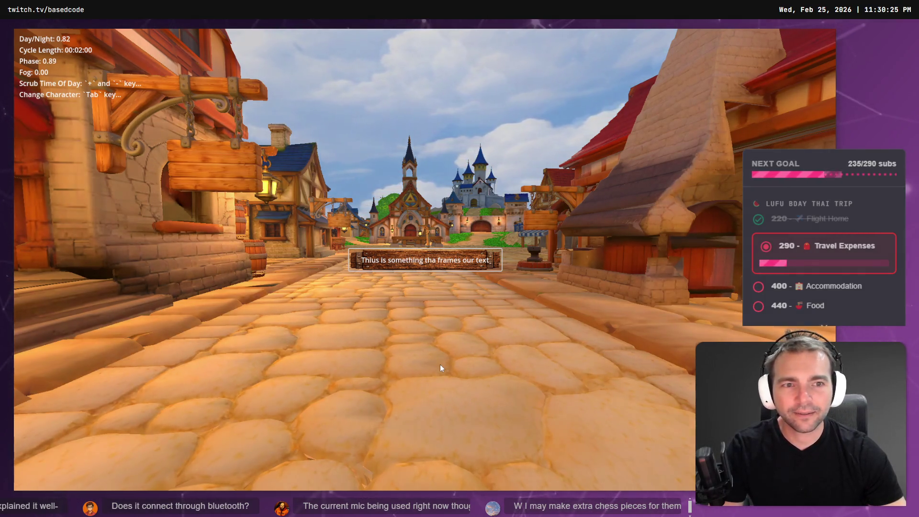
pyautogui.press('F8')
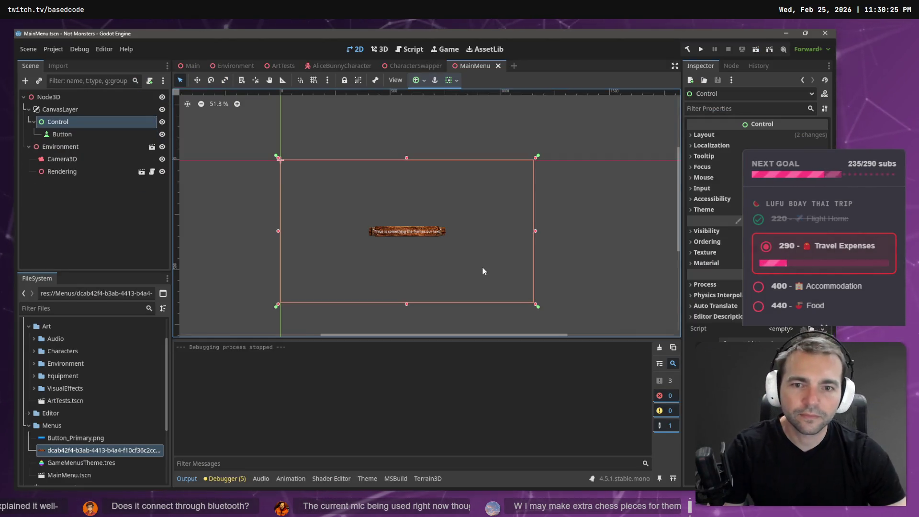
# Open GameMenusTheme.tres from the Menus folder and inspect the Button type's pressed style.
pyautogui.hotkey('alt', 'Tab')
pyautogui.hotkey('alt', 'Tab')
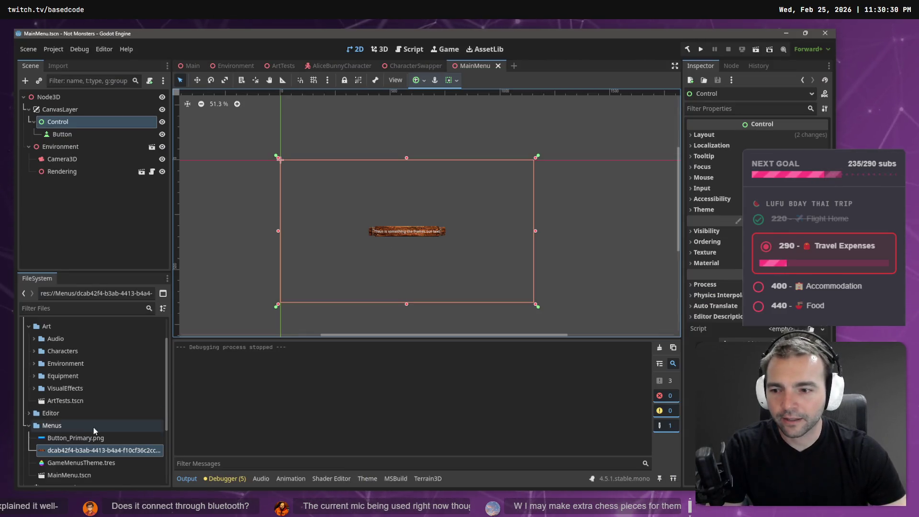
pyautogui.click(76, 438)
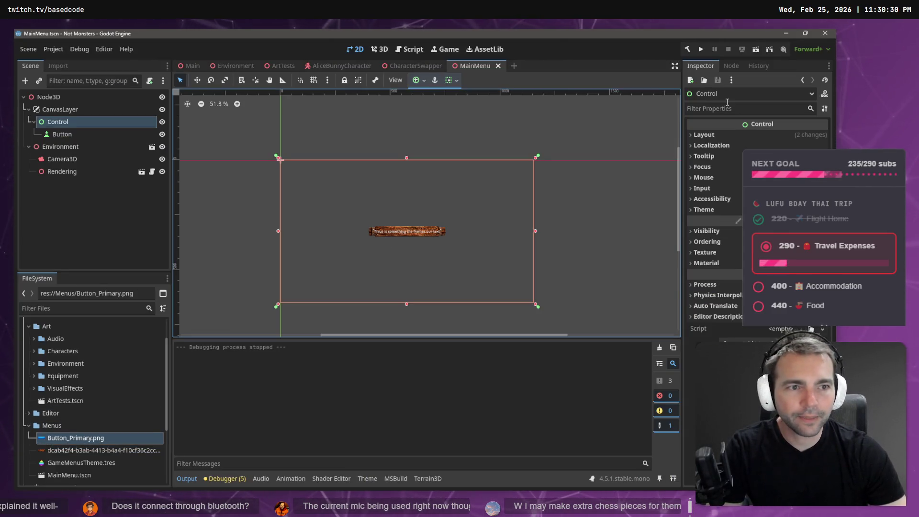
pyautogui.click(81, 462)
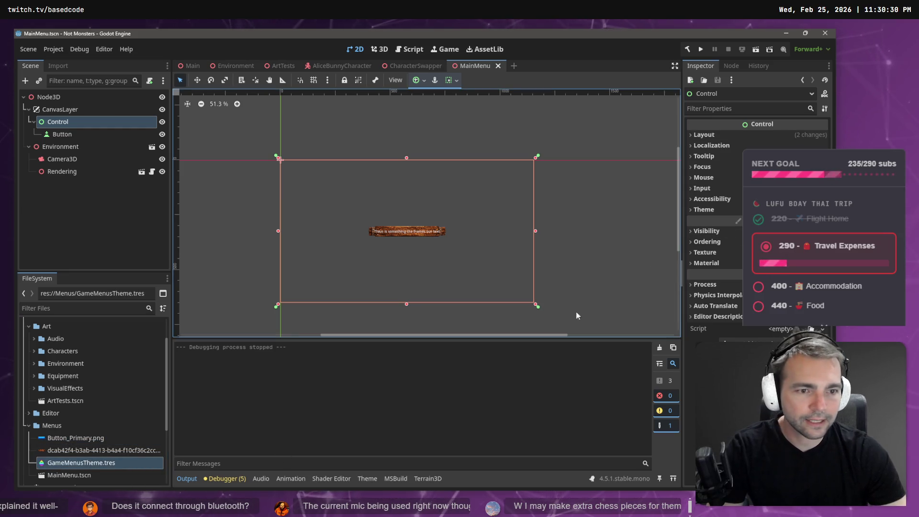
pyautogui.doubleClick(79, 465)
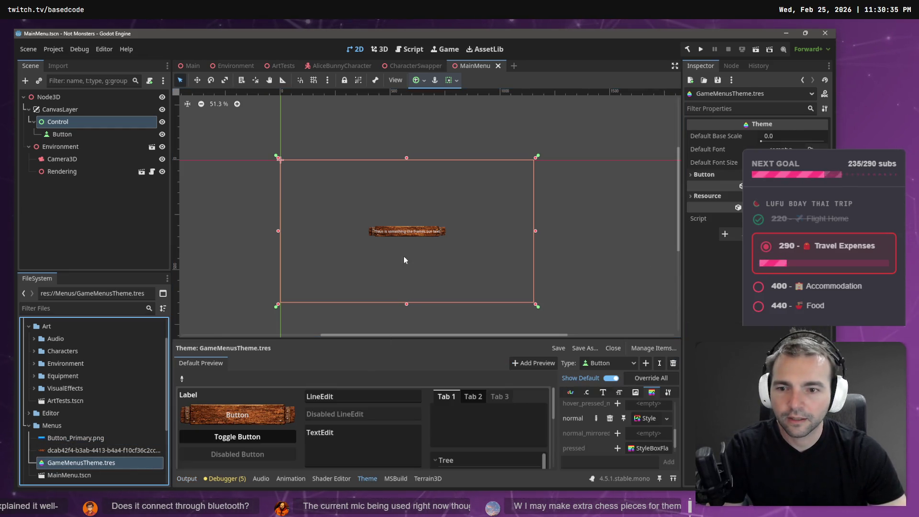
pyautogui.scroll(-1, 645, 433)
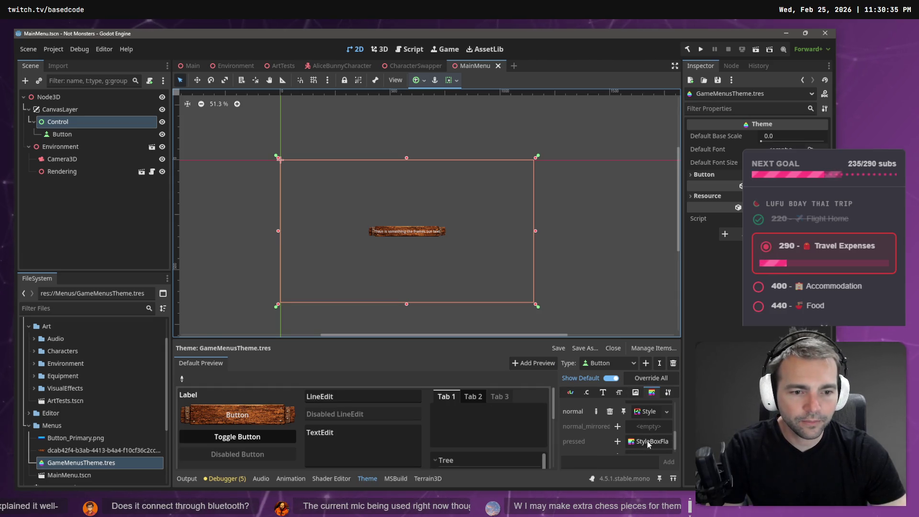
pyautogui.click(647, 440)
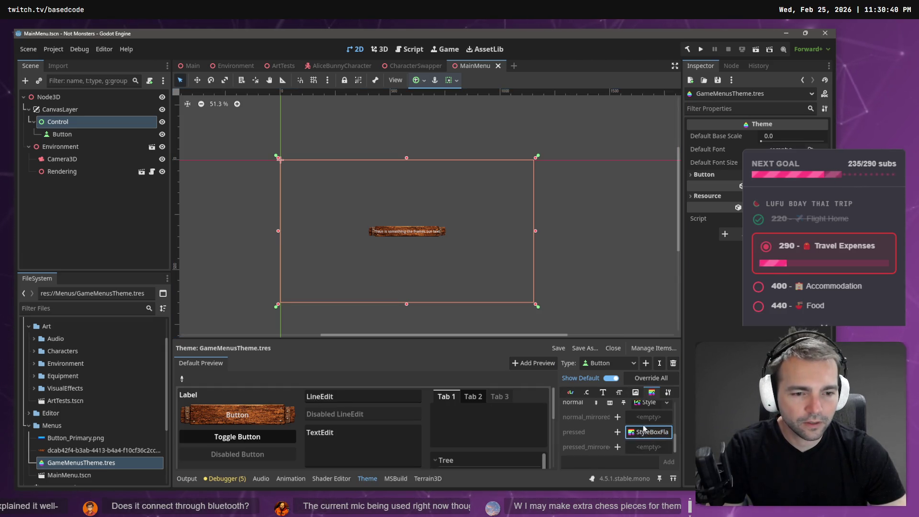
pyautogui.scroll(3, 643, 426)
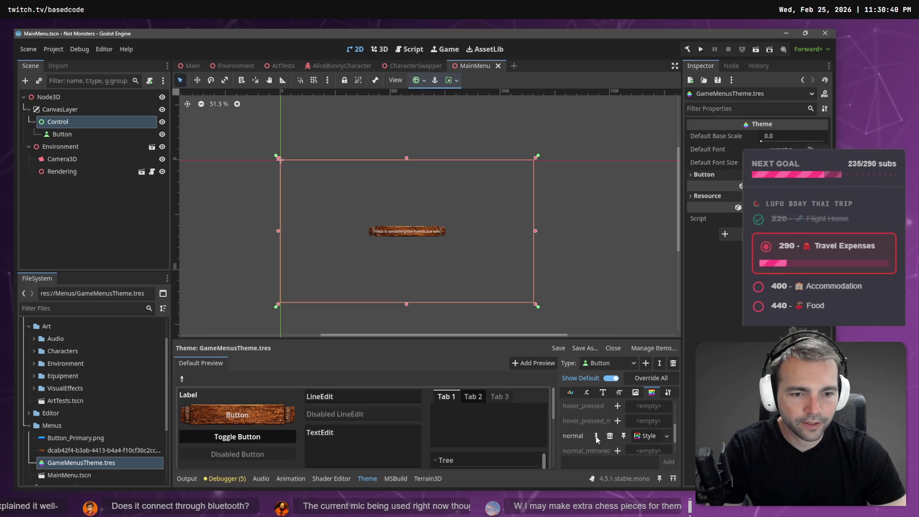
# Assign Button_Primary.png as the texture of the Button's normal StyleBoxTexture.
pyautogui.click(652, 436)
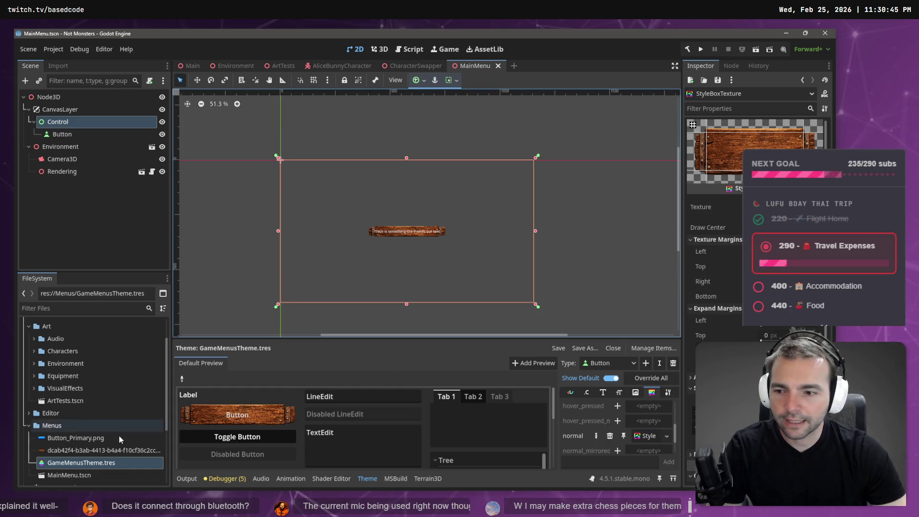
pyautogui.moveTo(119, 438)
pyautogui.mouseDown()
pyautogui.moveTo(669, 287)
pyautogui.moveTo(747, 144)
pyautogui.mouseUp()
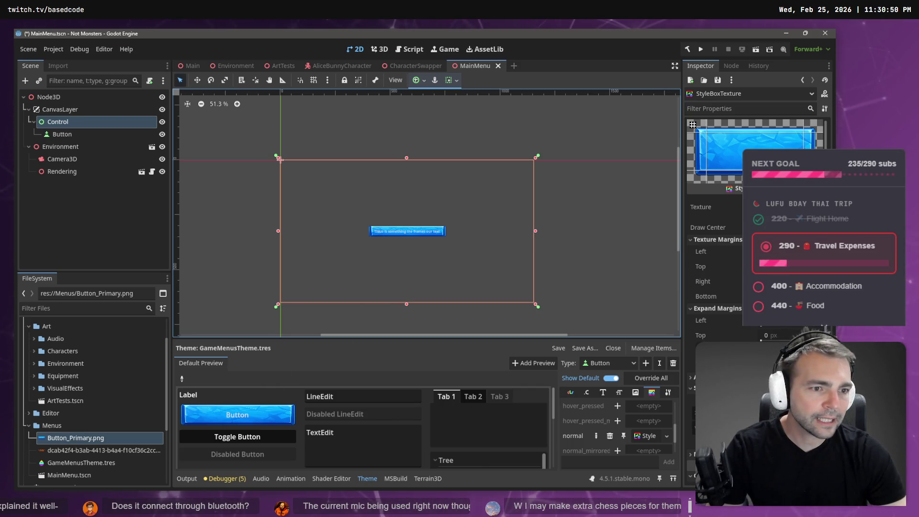
pyautogui.scroll(-3, 757, 216)
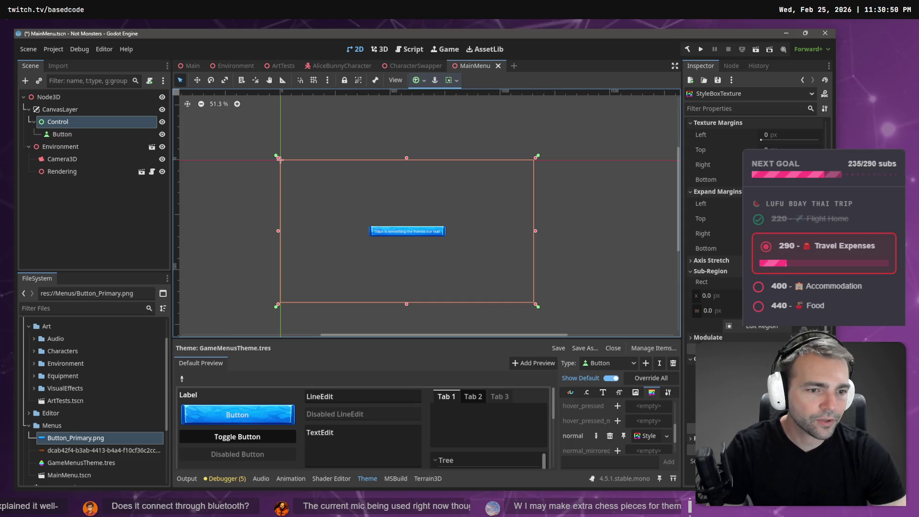
pyautogui.click(718, 215)
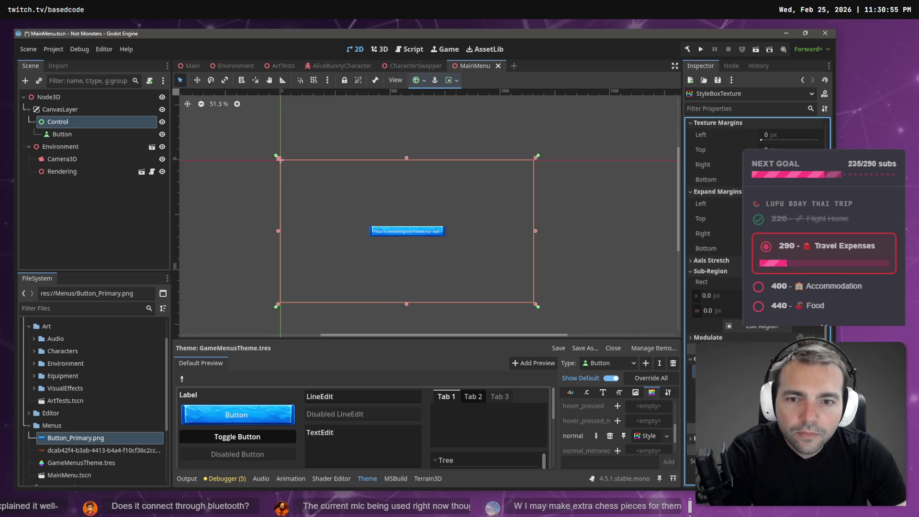
pyautogui.scroll(5, 792, 328)
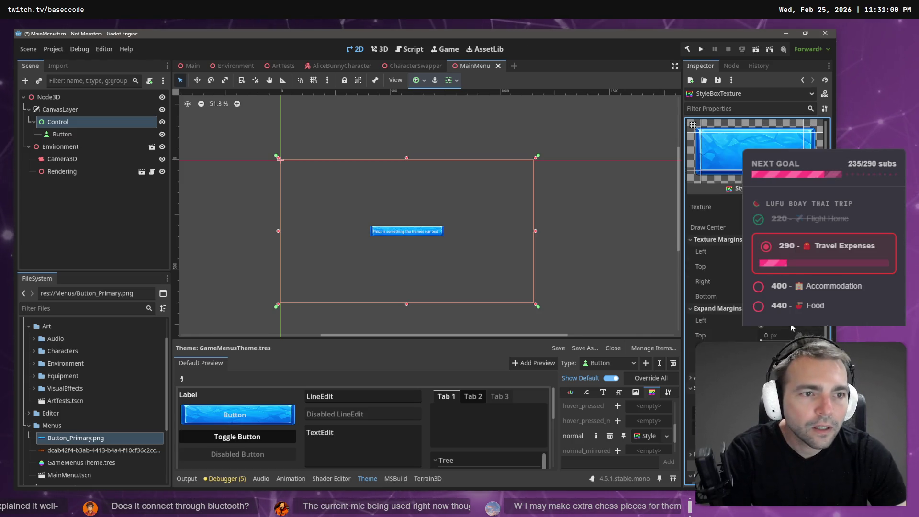
pyautogui.scroll(-4, 792, 328)
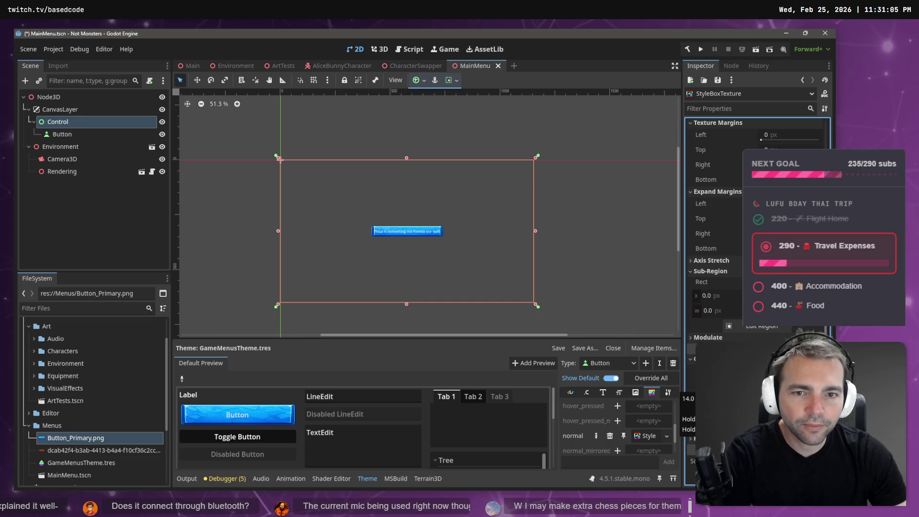
pyautogui.scroll(5, 756, 287)
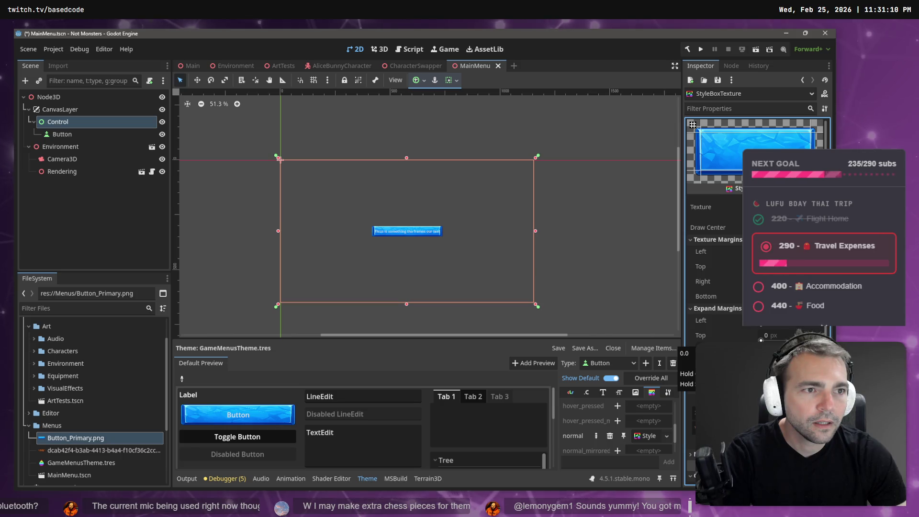
pyautogui.scroll(-4, 756, 240)
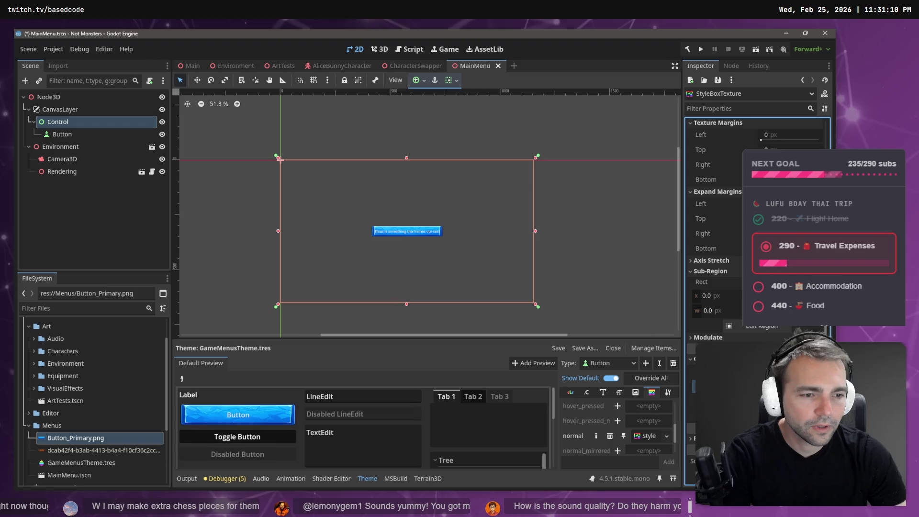
pyautogui.scroll(4, 714, 239)
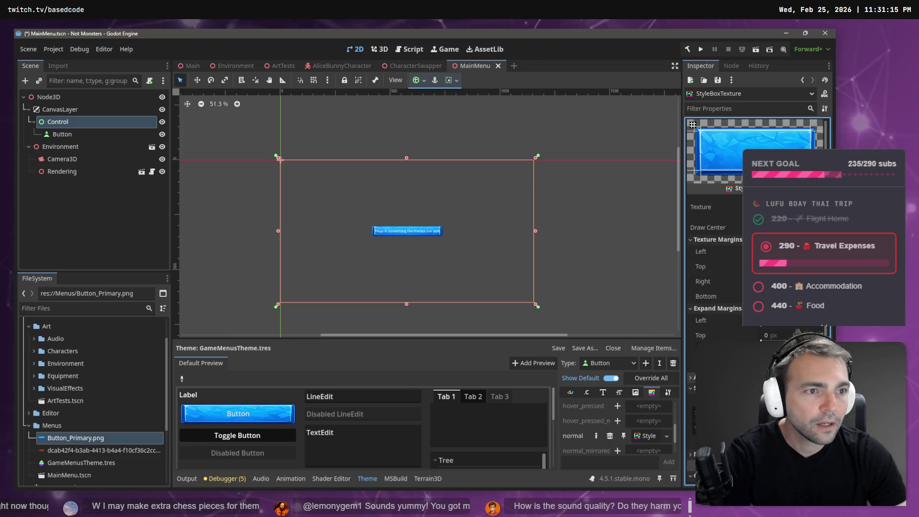
pyautogui.scroll(-4, 713, 240)
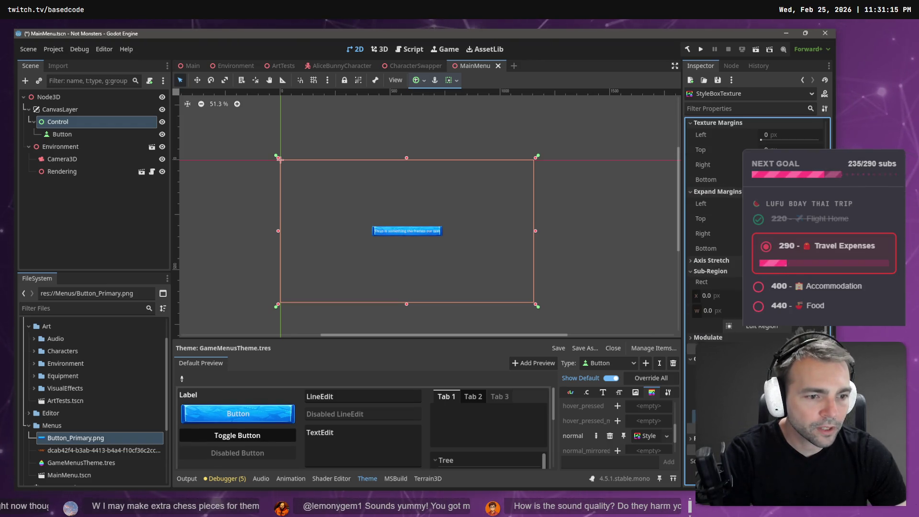
pyautogui.scroll(4, 713, 240)
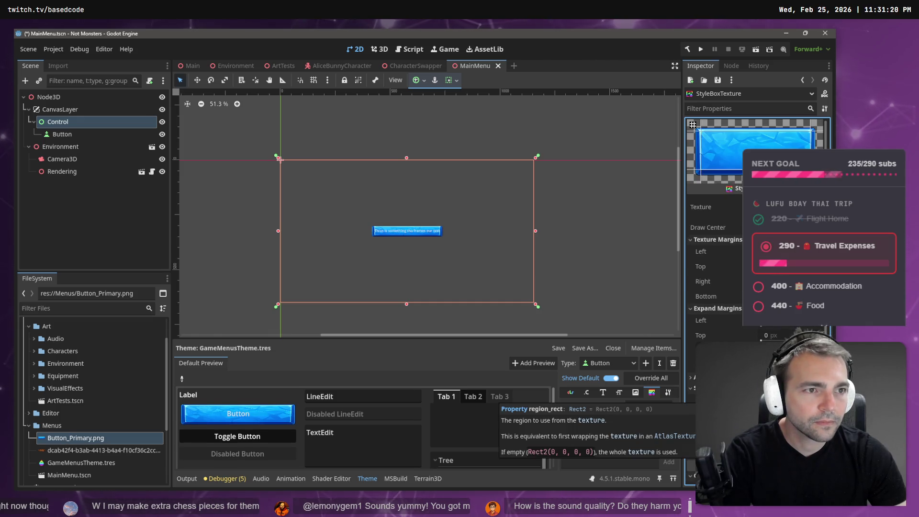
# Test-run the game, then set the Button's text to 'Play' and run it again.
pyautogui.press('F5')
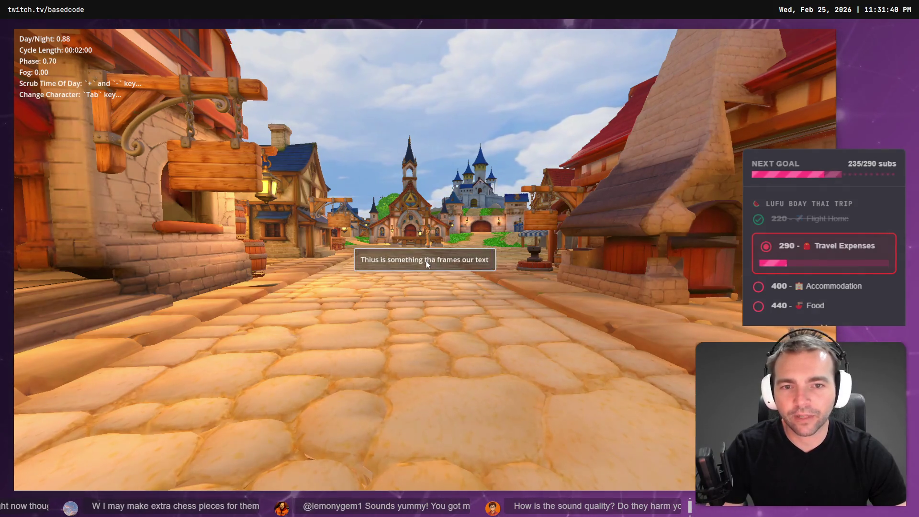
pyautogui.hotkey('alt', 'F4')
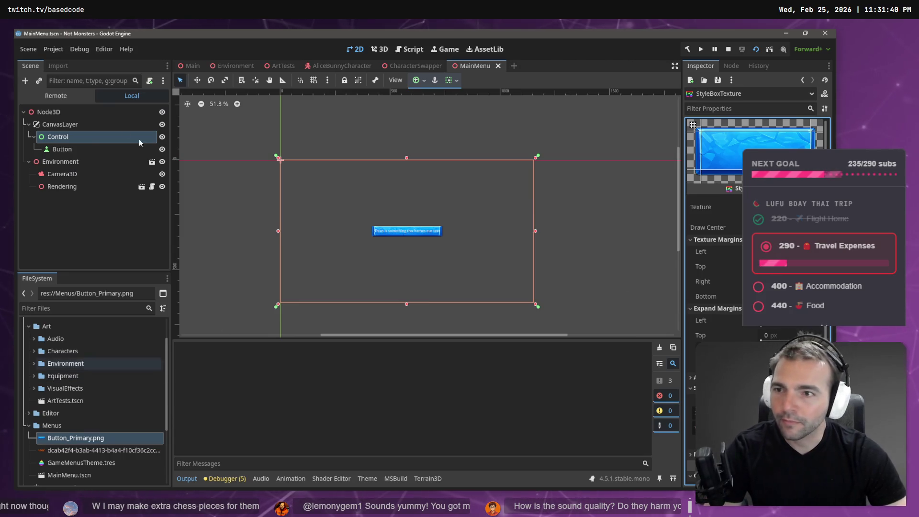
pyautogui.click(76, 146)
pyautogui.click(734, 179)
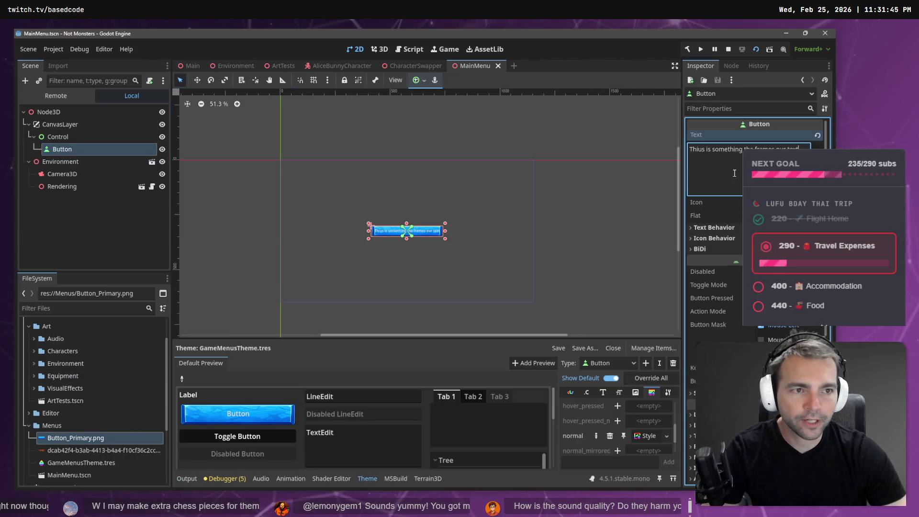
pyautogui.write('Play')
pyautogui.press('F5')
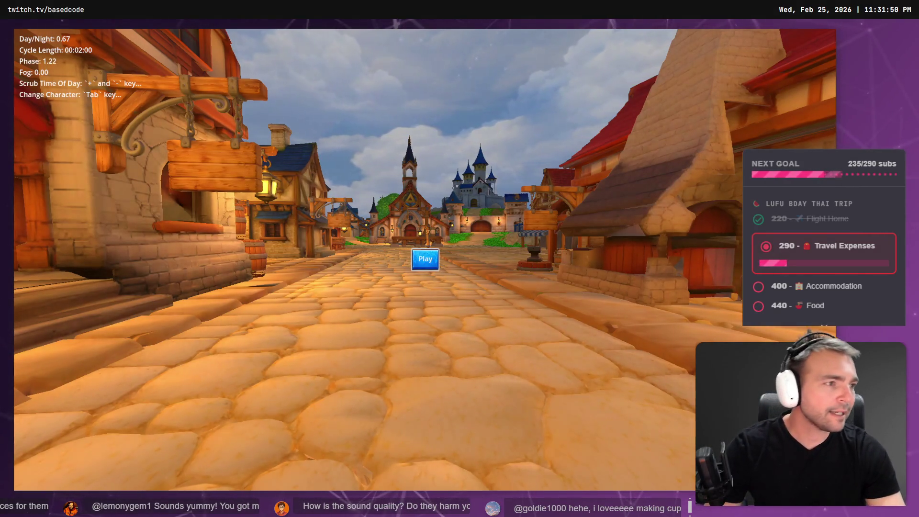
pyautogui.hotkey('alt', 'Tab')
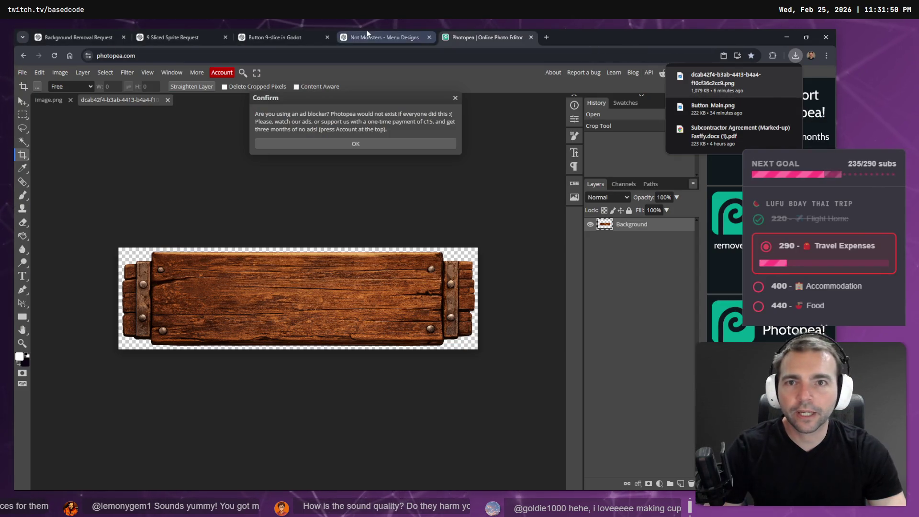
# Look through the open browser tabs and open the Background Removal Request ChatGPT conversation.
pyautogui.click(368, 35)
pyautogui.click(303, 32)
pyautogui.click(172, 37)
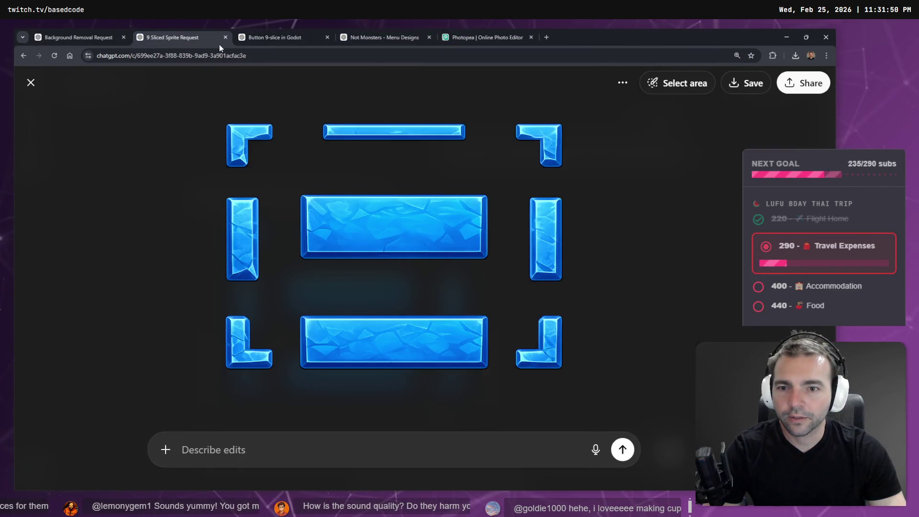
pyautogui.click(276, 38)
pyautogui.click(383, 37)
pyautogui.click(460, 37)
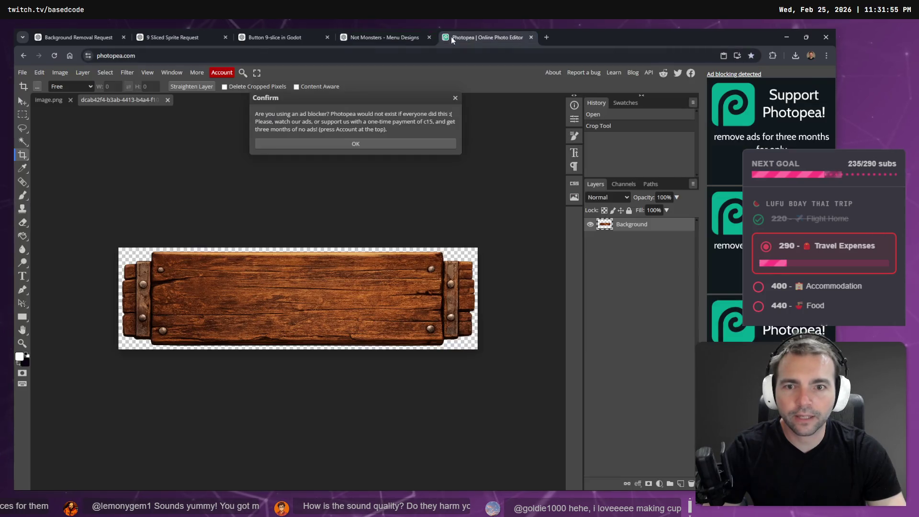
pyautogui.click(369, 38)
pyautogui.click(85, 38)
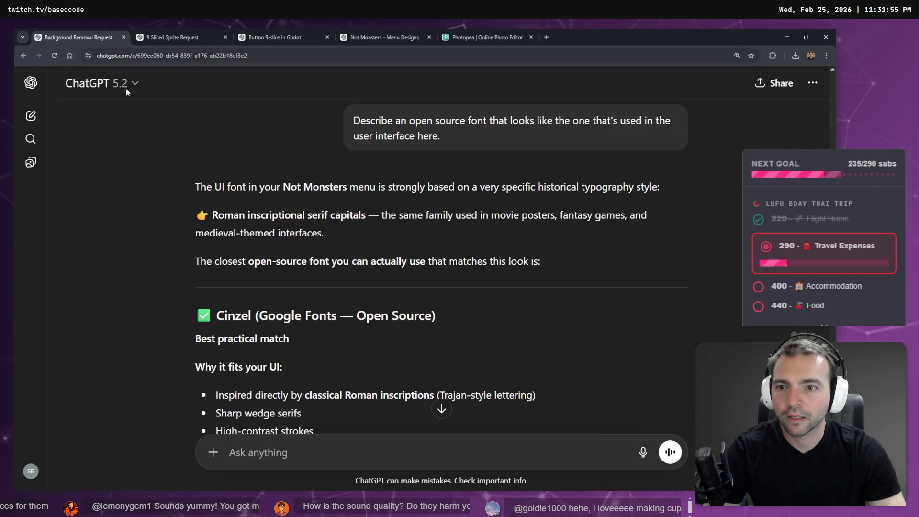
pyautogui.scroll(-2, 475, 168)
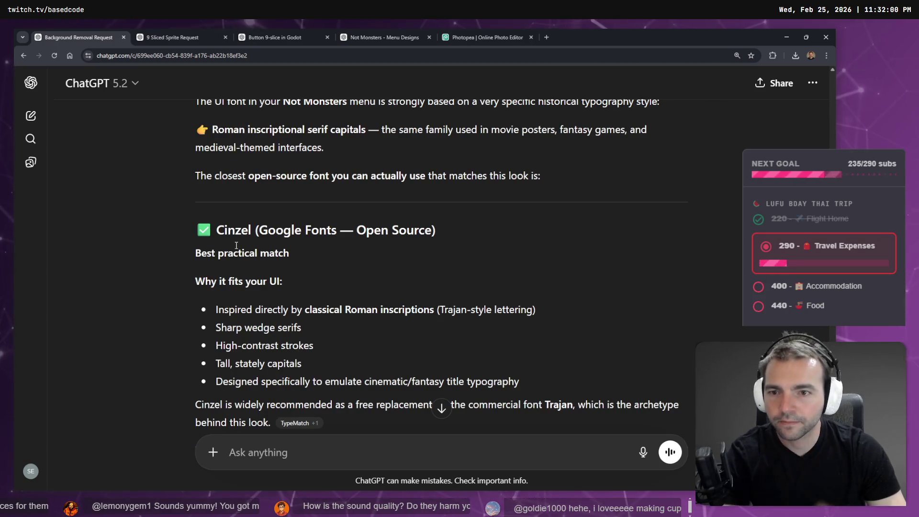
# Copy 'Cinzel' from the answer and paste it into a new tab's search box.
pyautogui.doubleClick(234, 230)
pyautogui.hotkey('ctrl', 'c')
pyautogui.hotkey('ctrl', 't')
pyautogui.hotkey('ctrl', 'v')
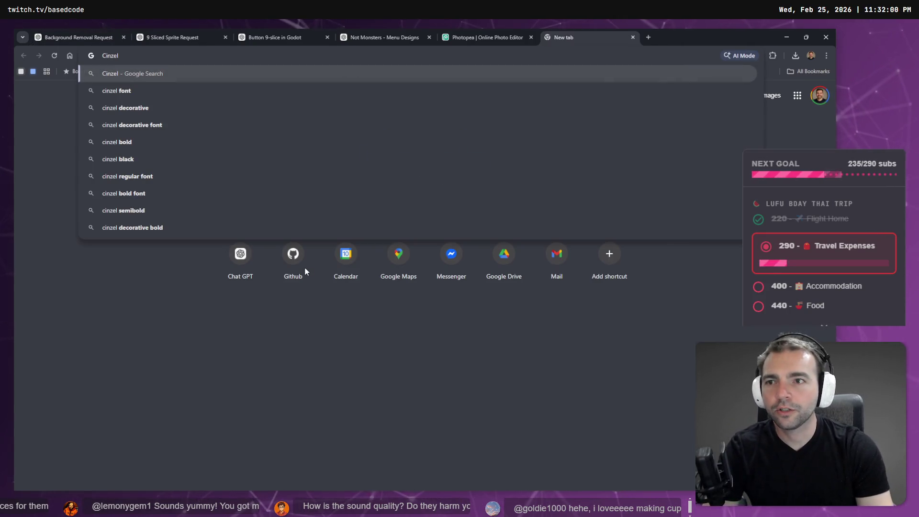
# Search 'cinzel font', open its Google Fonts page, and download the family as Cinzel.zip.
pyautogui.press('Down')
pyautogui.press('Return')
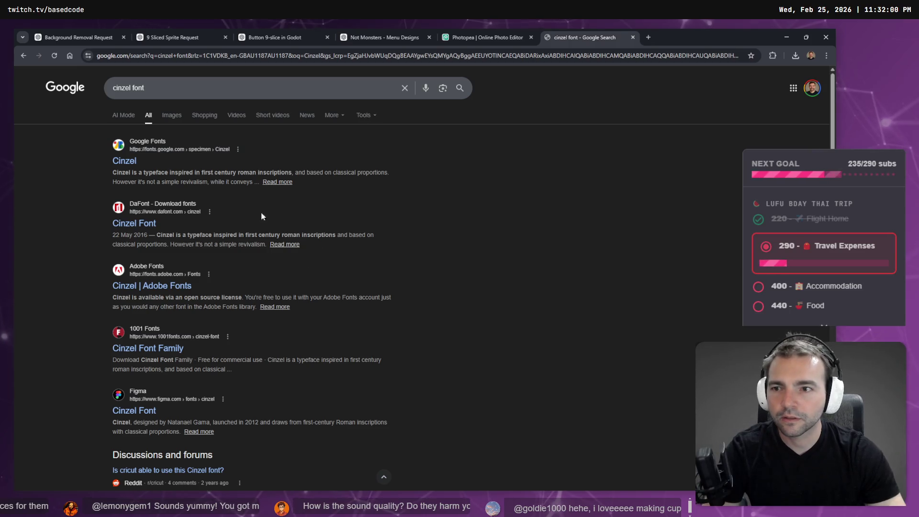
pyautogui.click(125, 162)
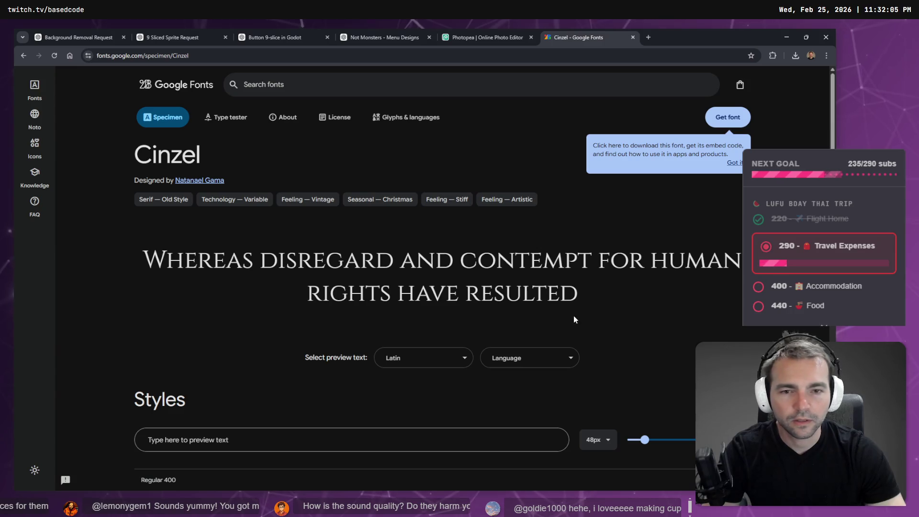
pyautogui.scroll(-8, 575, 319)
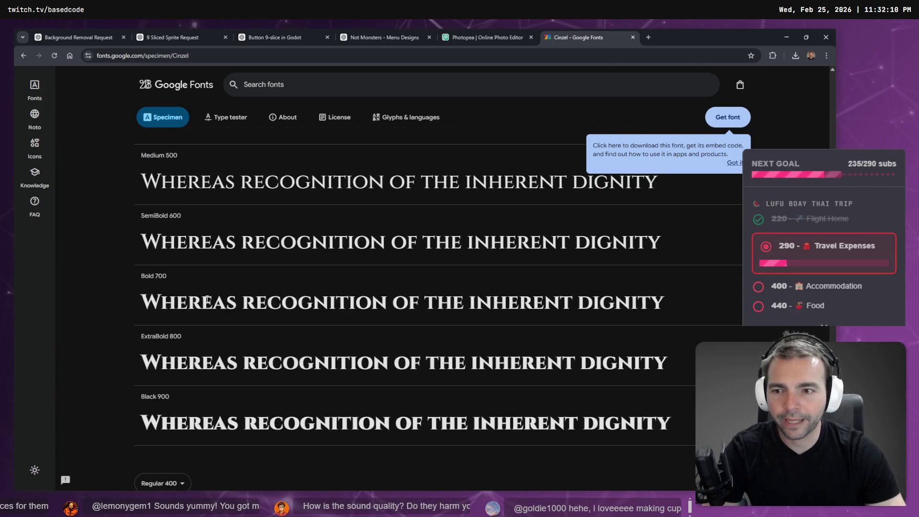
pyautogui.scroll(-5, 207, 300)
pyautogui.scroll(15, 342, 349)
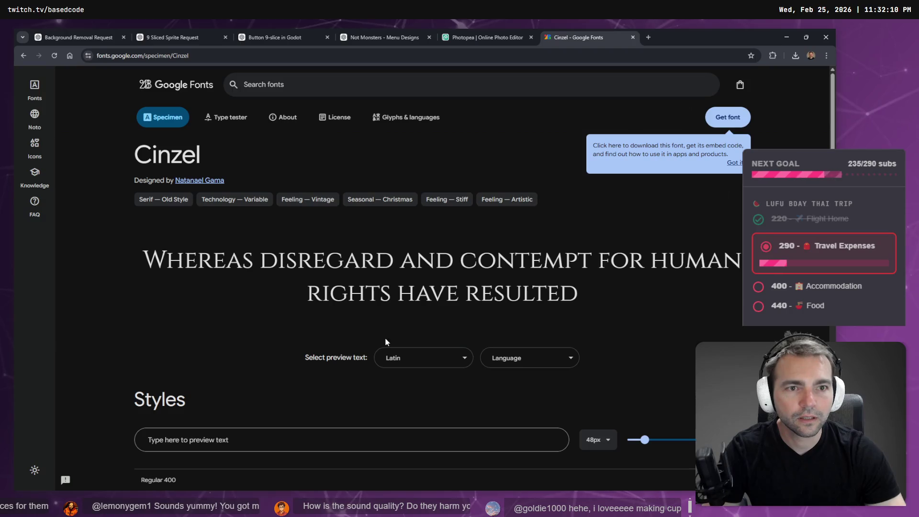
pyautogui.click(728, 117)
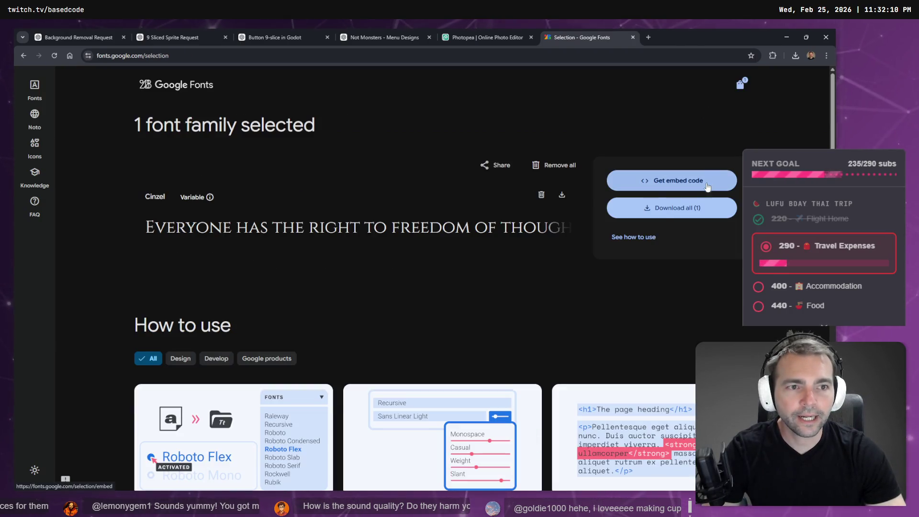
pyautogui.click(653, 211)
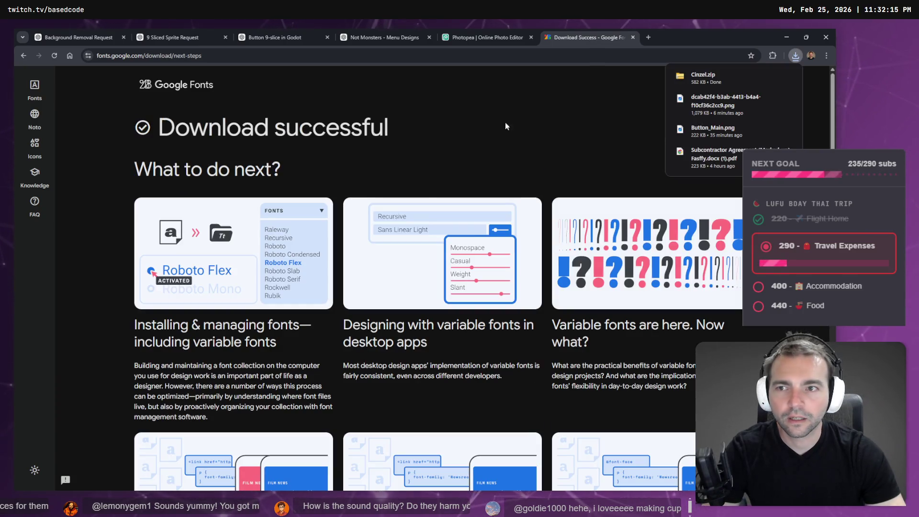
# Locate the downloaded Cinzel.zip and create a Fonts folder inside Menus in Godot.
pyautogui.click(776, 73)
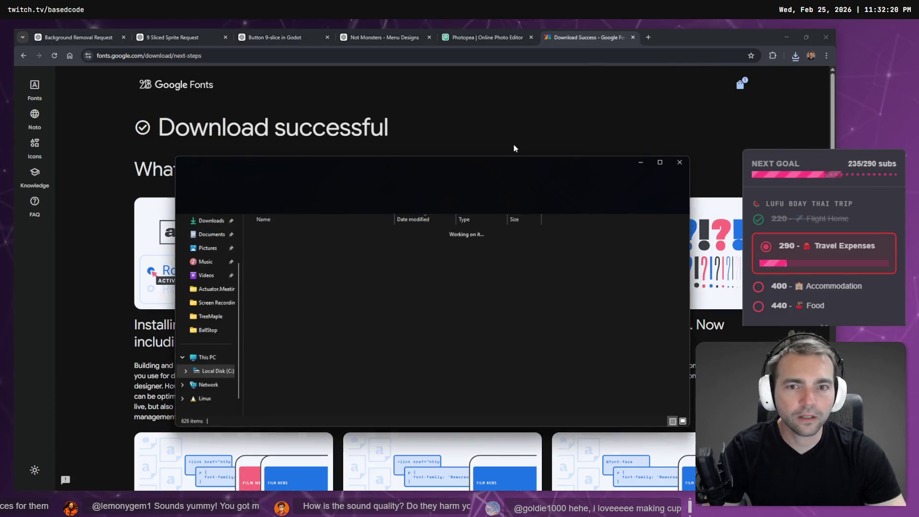
pyautogui.click(275, 245)
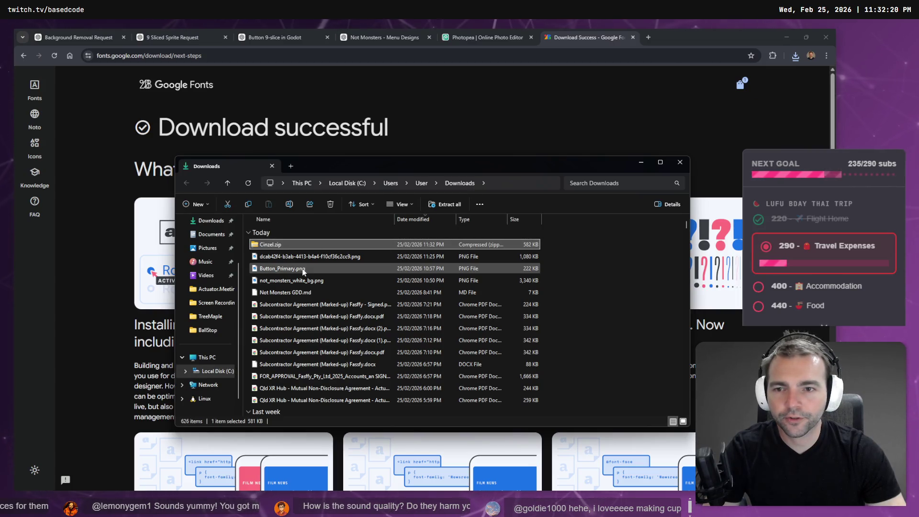
pyautogui.hotkey('alt', 'Tab')
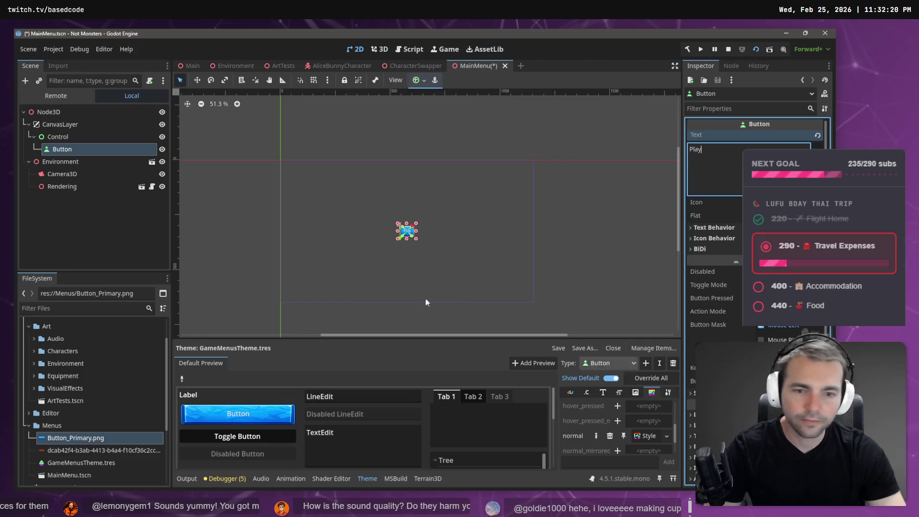
pyautogui.rightClick(39, 428)
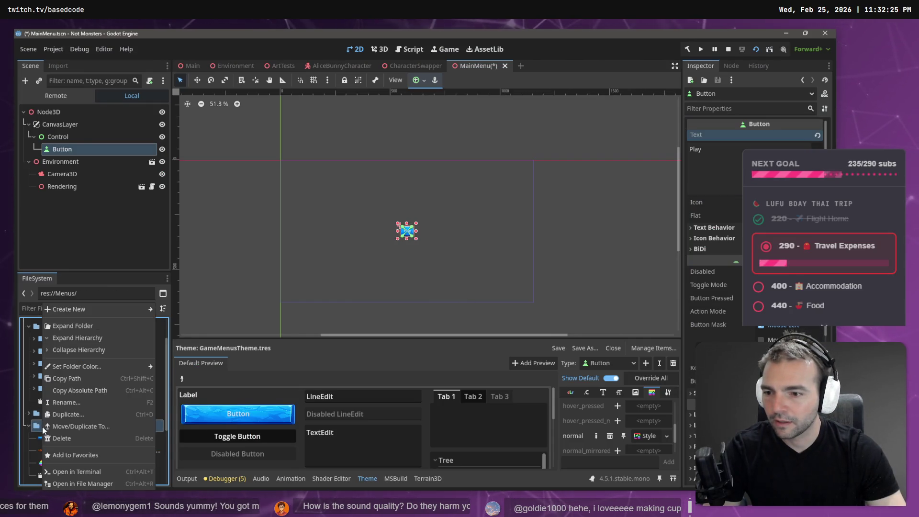
pyautogui.moveTo(79, 309)
pyautogui.click(189, 310)
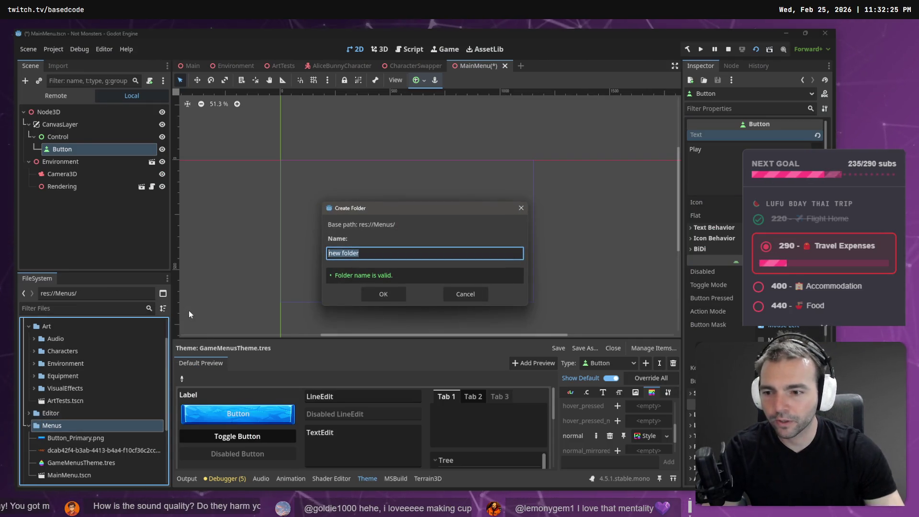
pyautogui.write('onts')
pyautogui.press('Return')
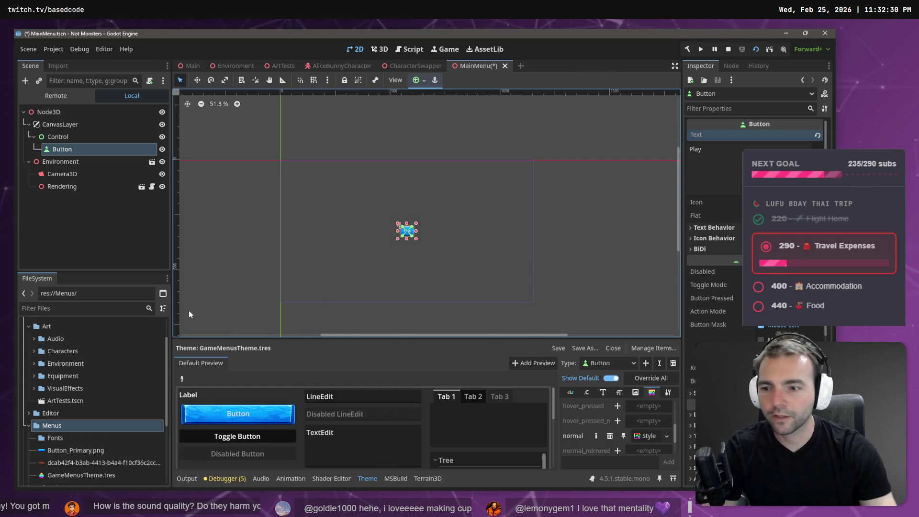
# Open Cinzel.zip and drag its four files toward the project's FileSystem.
pyautogui.hotkey('alt', 'Tab')
pyautogui.doubleClick(282, 245)
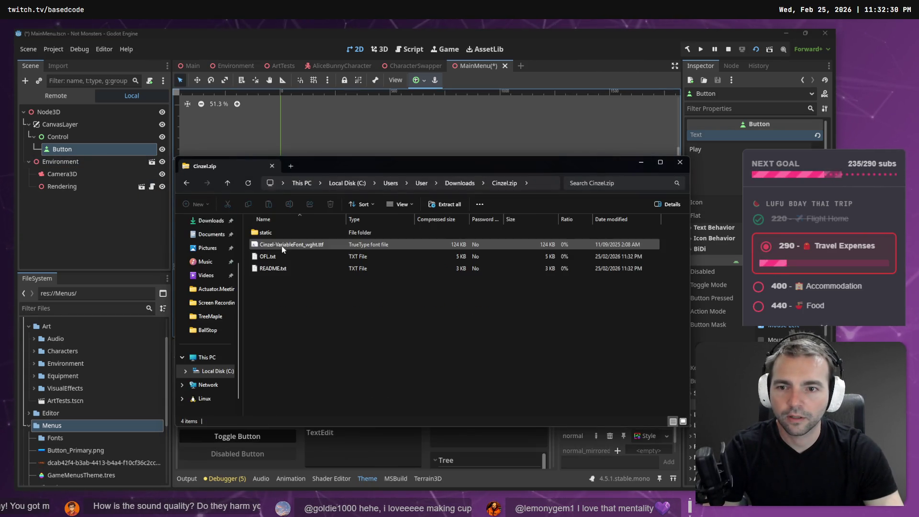
pyautogui.moveTo(267, 323); pyautogui.dragTo(262, 235)
pyautogui.moveTo(268, 244)
pyautogui.mouseDown()
pyautogui.moveTo(72, 338)
pyautogui.moveTo(72, 450)
pyautogui.moveTo(55, 438)
pyautogui.mouseUp()
# Create a Cinzel folder inside Menus/Fonts and expand Fonts to show it.
pyautogui.rightClick(72, 438)
pyautogui.moveTo(163, 309)
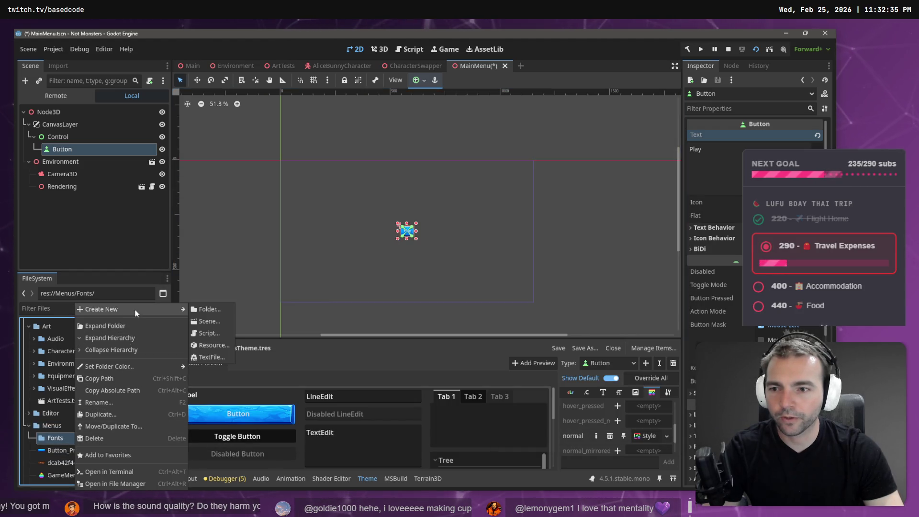
pyautogui.click(220, 309)
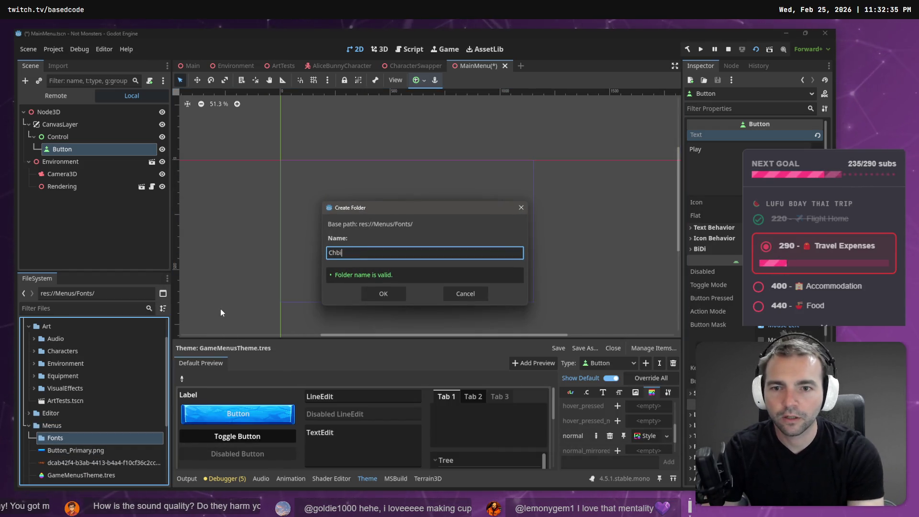
pyautogui.write('inzel')
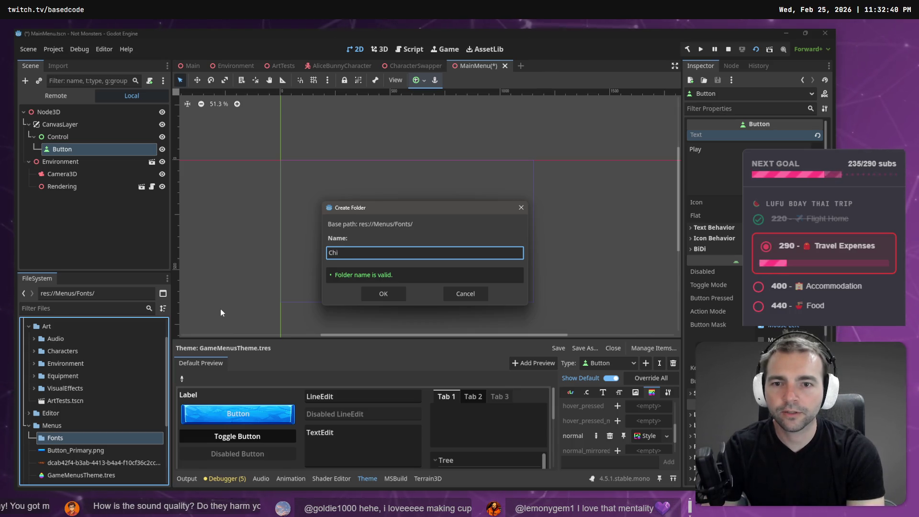
pyautogui.hotkey('alt', 'Tab')
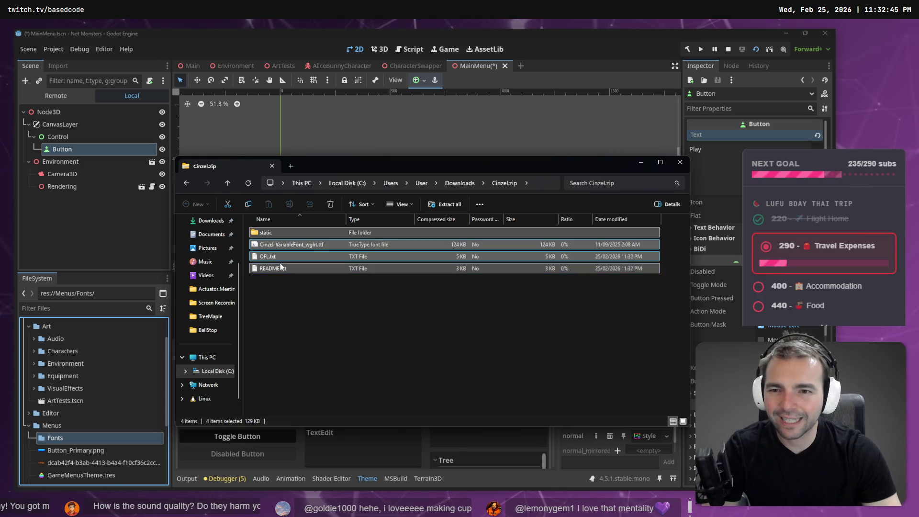
pyautogui.hotkey('alt', 'Tab')
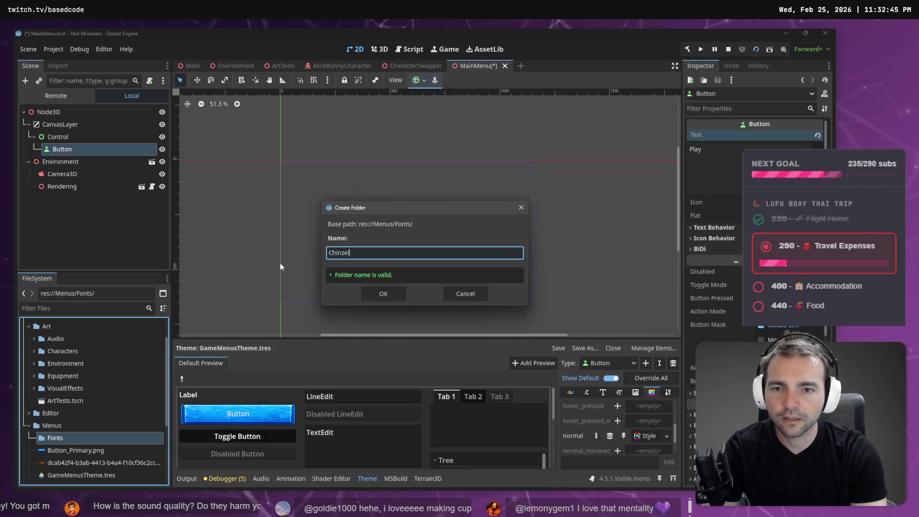
pyautogui.press('BackSpace')
pyautogui.press('BackSpace')
pyautogui.press('BackSpace')
pyautogui.write('inzel')
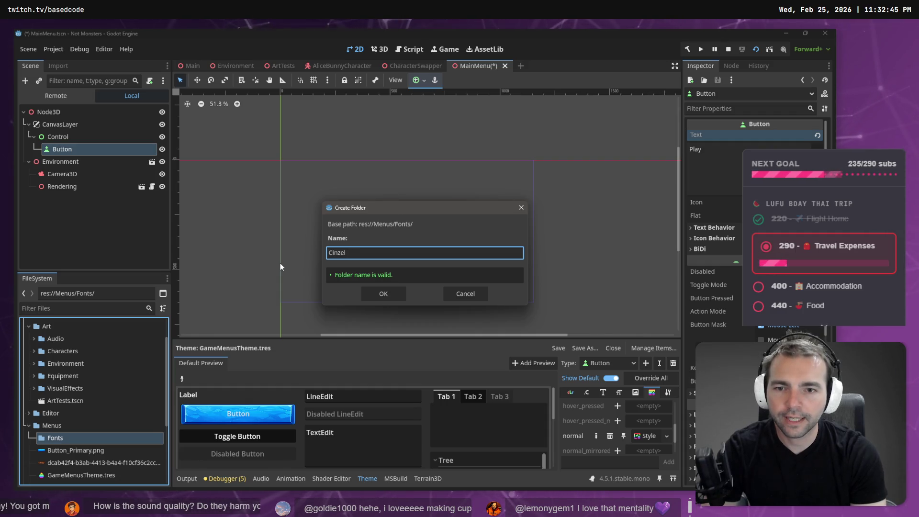
pyautogui.press('Return')
pyautogui.hotkey('alt', 'Tab')
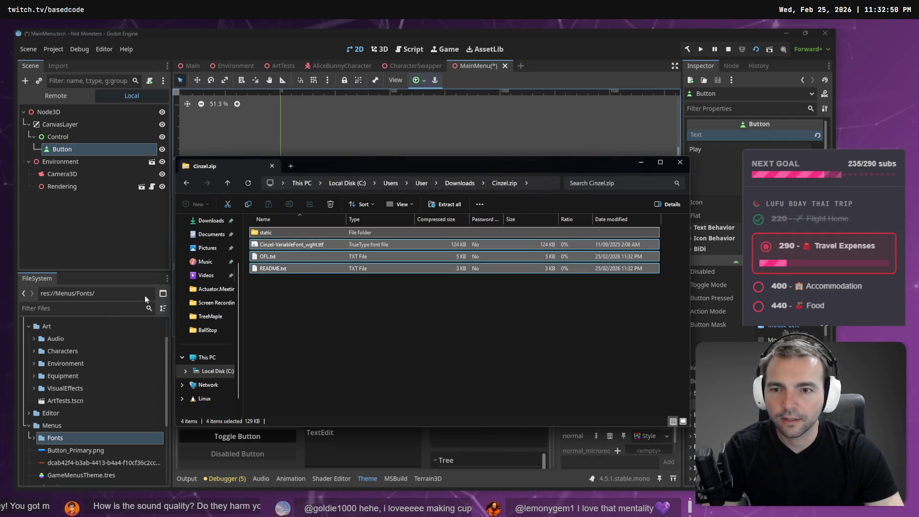
pyautogui.click(32, 438)
pyautogui.hotkey('alt', 'Tab')
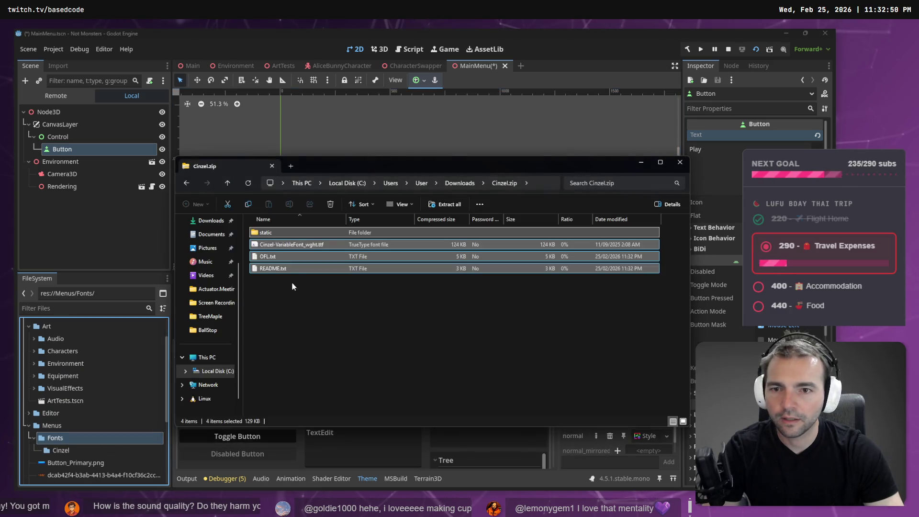
# Drop the Cinzel static folder, variable .ttf, OFL.txt and README.txt into Menus/Fonts/Cinzel.
pyautogui.moveTo(288, 260); pyautogui.dragTo(67, 419)
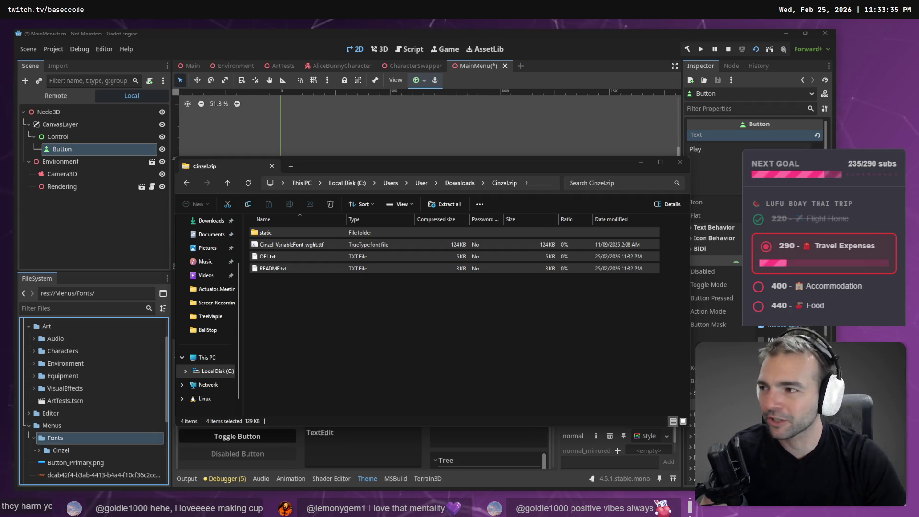
pyautogui.moveTo(287, 256)
pyautogui.mouseDown()
pyautogui.moveTo(53, 390)
pyautogui.moveTo(61, 450)
pyautogui.mouseUp()
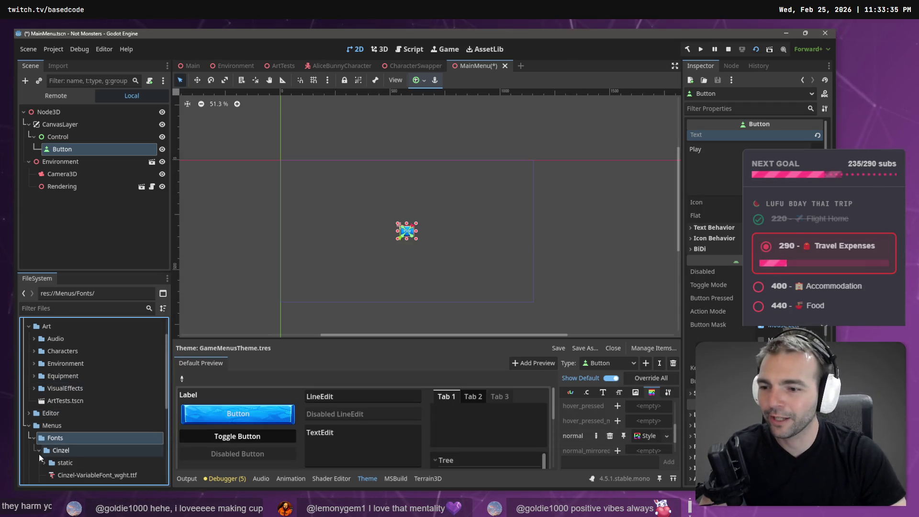
pyautogui.scroll(-1, 67, 462)
# Select Cinzel-VariableFont_wght.ttf, GameMenusTheme.tres and the stray hash-named png in FileSystem.
pyautogui.click(82, 454)
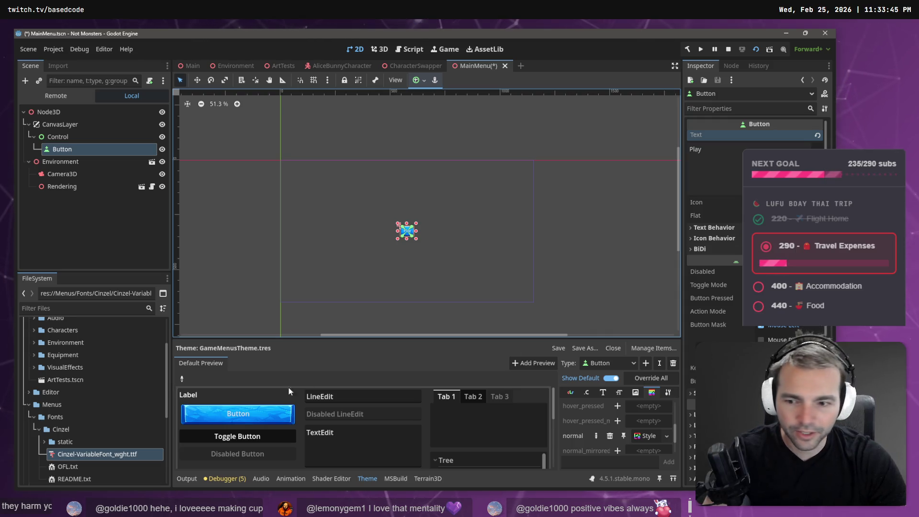
pyautogui.scroll(-5, 77, 434)
pyautogui.click(85, 391)
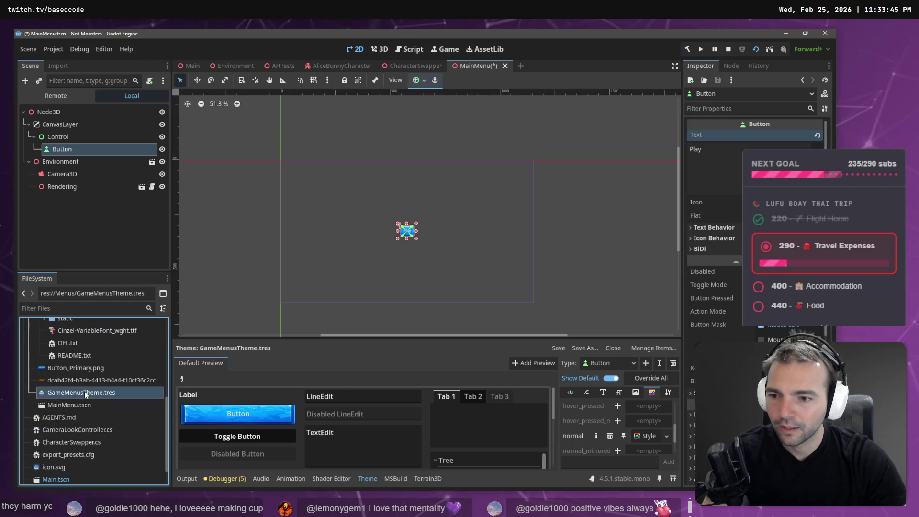
pyautogui.click(96, 380)
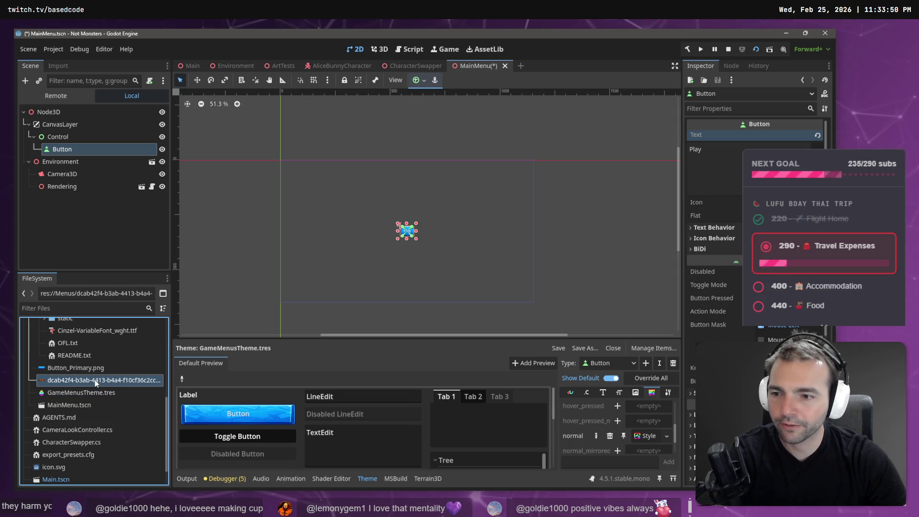
# Delete the stray dcab42f4 png from the Menus folder.
pyautogui.press('Delete')
pyautogui.click(369, 301)
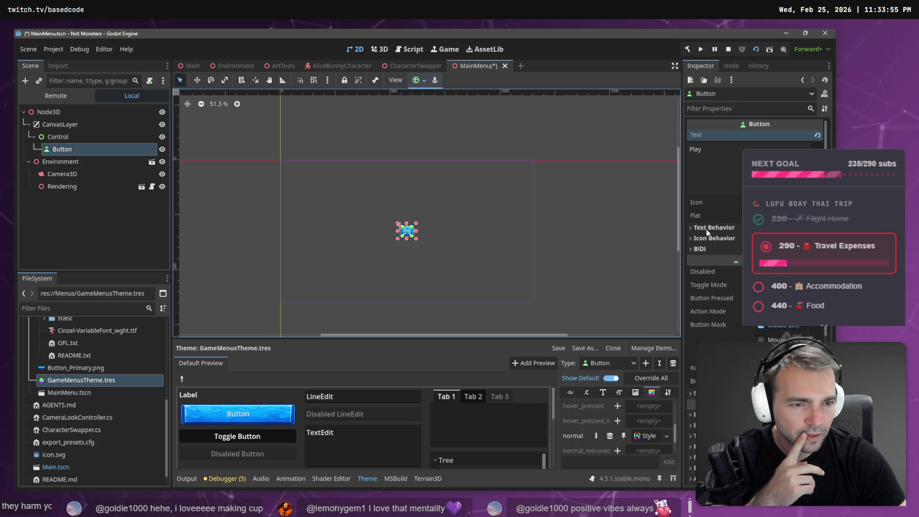
pyautogui.click(728, 228)
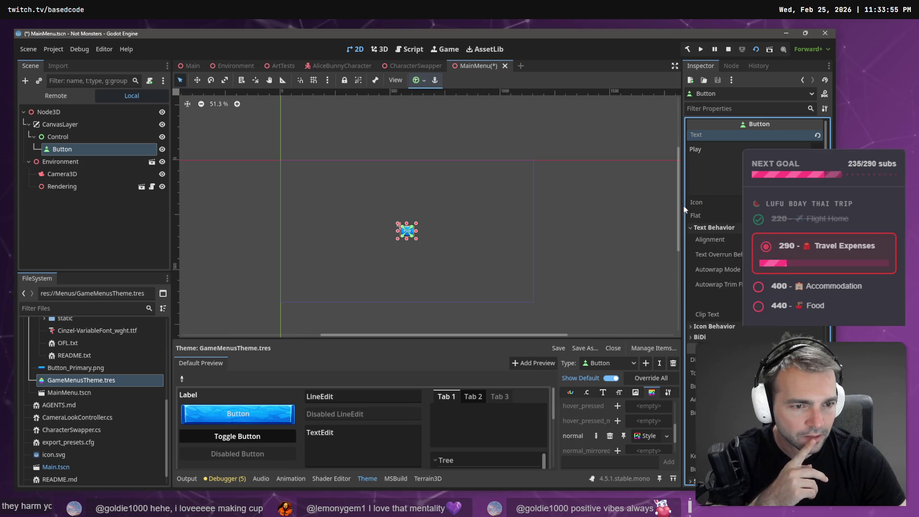
# Put Cinzel-VariableFont_wght.ttf into the theme's Default Font slot.
pyautogui.scroll(-5, 728, 335)
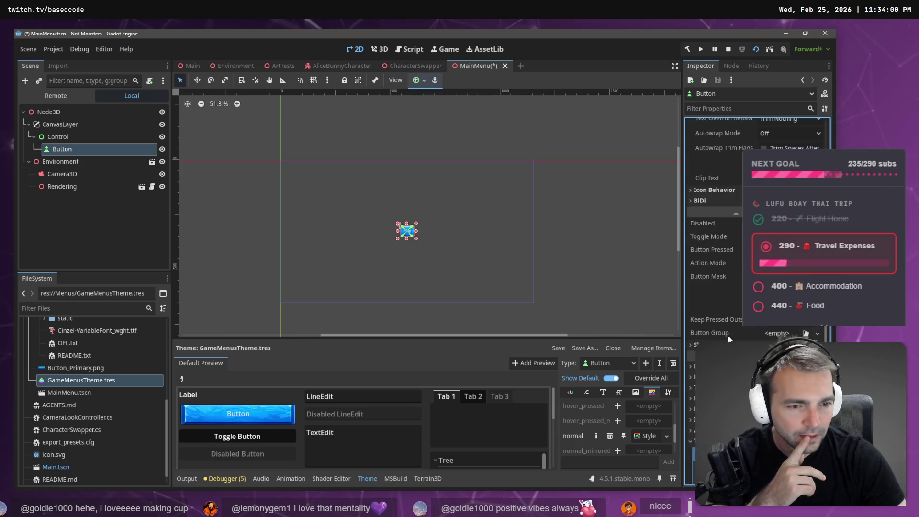
pyautogui.scroll(-2, 728, 335)
pyautogui.scroll(-6, 736, 281)
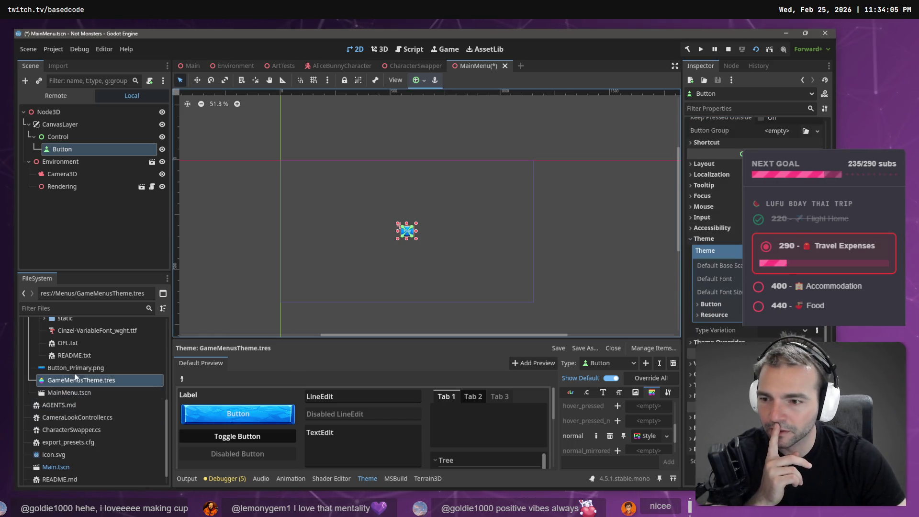
pyautogui.moveTo(93, 330)
pyautogui.mouseDown()
pyautogui.moveTo(242, 328)
pyautogui.moveTo(765, 278)
pyautogui.mouseUp()
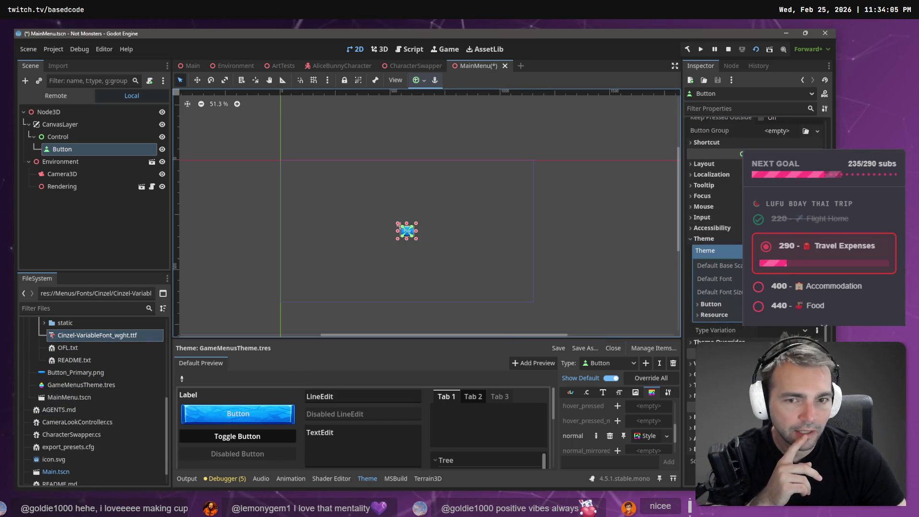
pyautogui.click(448, 241)
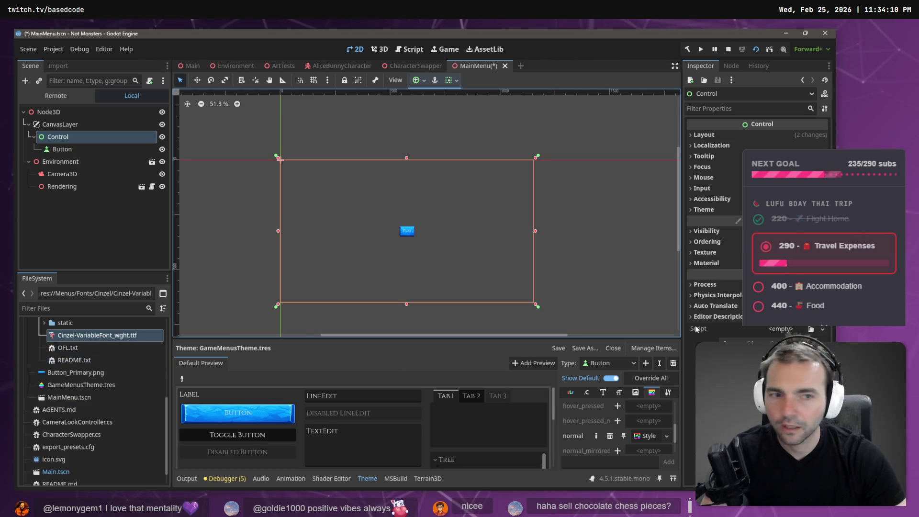
pyautogui.click(62, 149)
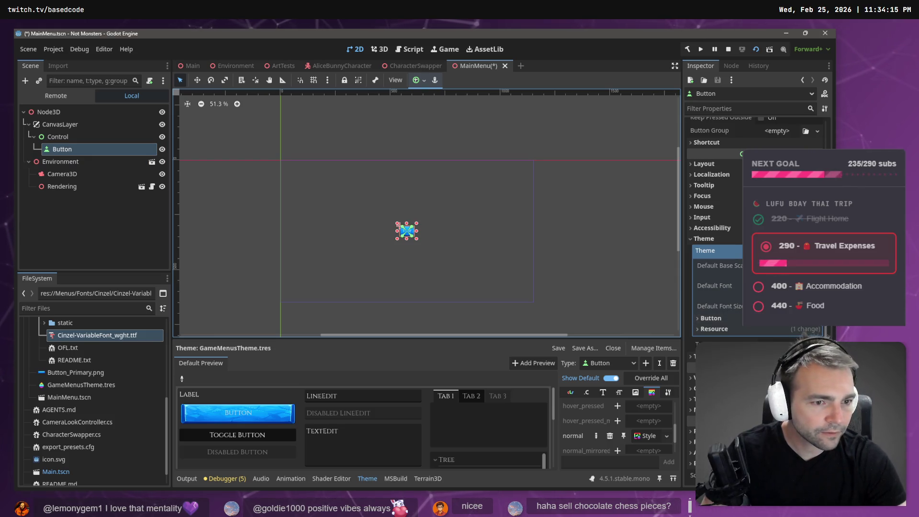
pyautogui.click(776, 285)
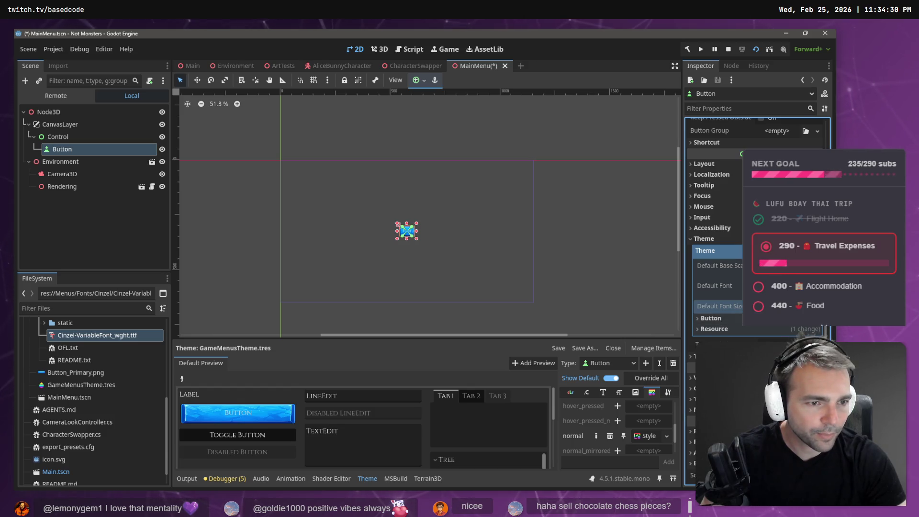
# Inspect the Cinzel default font's details, leaving it unchanged.
pyautogui.click(776, 286)
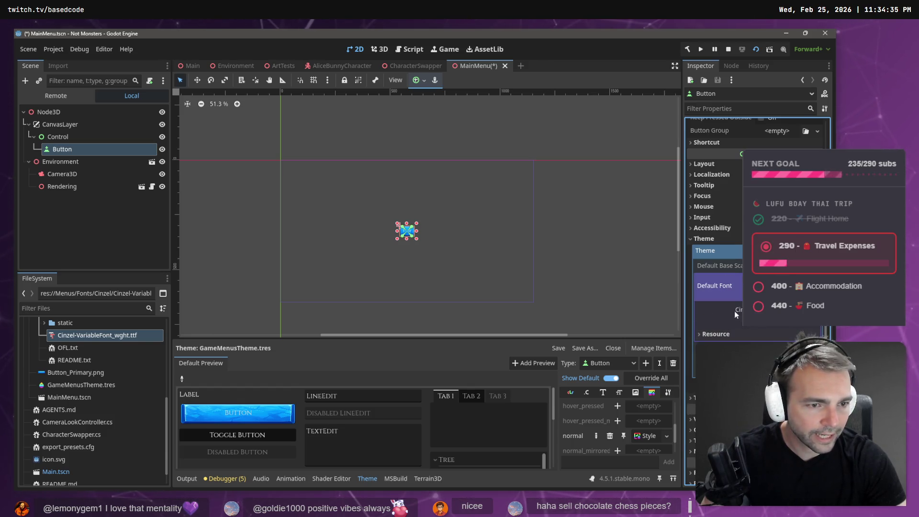
pyautogui.click(715, 335)
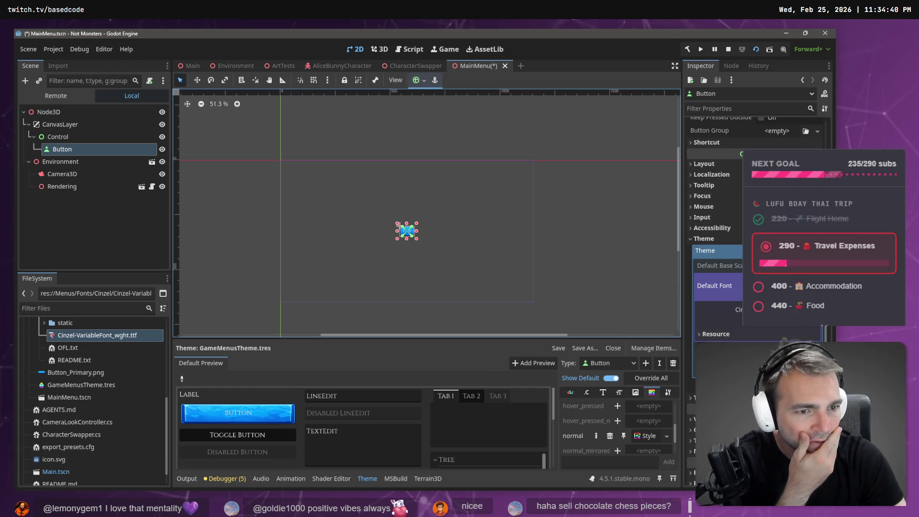
pyautogui.click(819, 309)
pyautogui.click(766, 354)
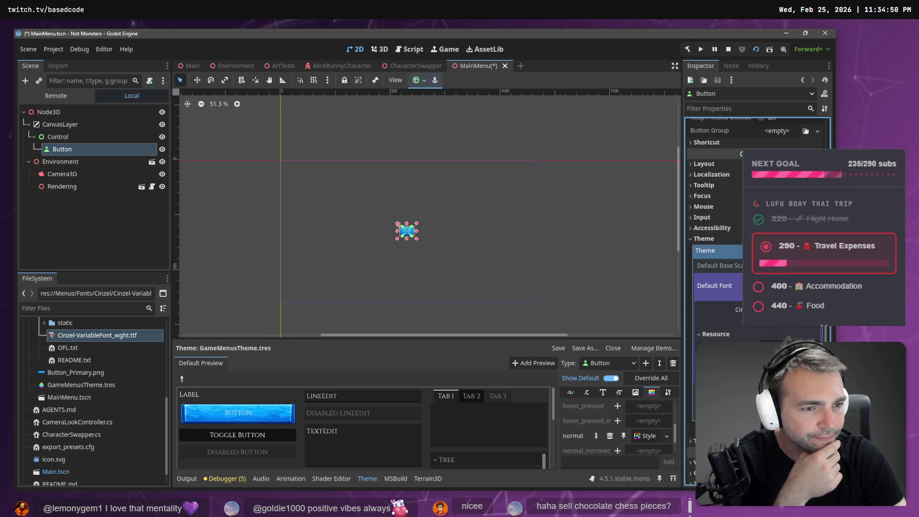
# Replace Default Font with a new FontVariation whose base font is Cinzel-VariableFont_wght.ttf.
pyautogui.click(819, 307)
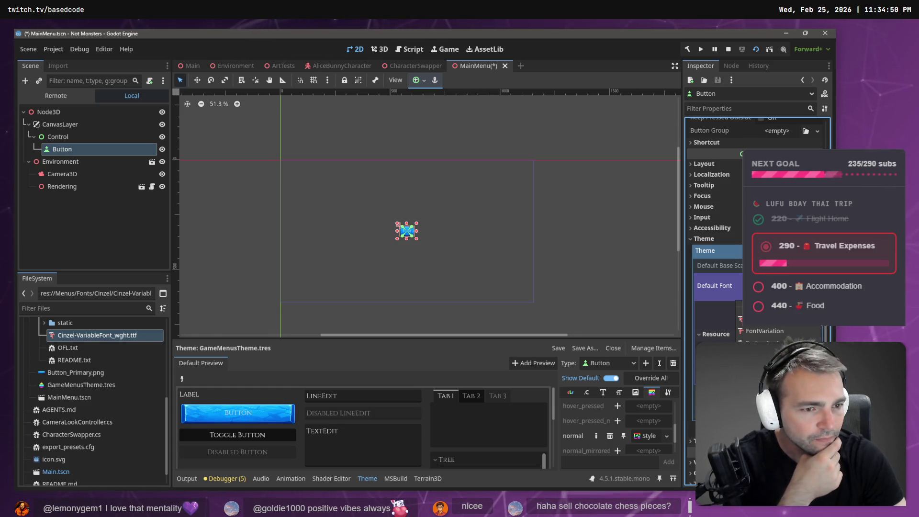
pyautogui.click(799, 329)
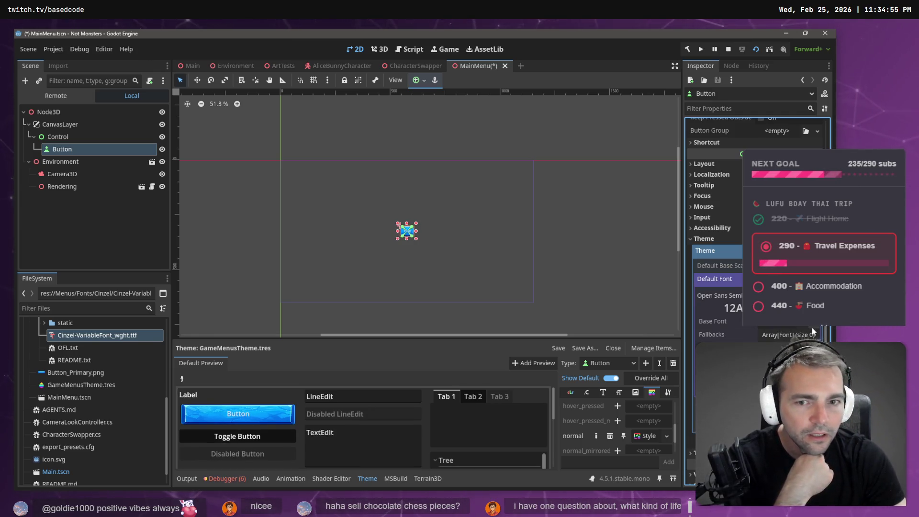
pyautogui.click(812, 327)
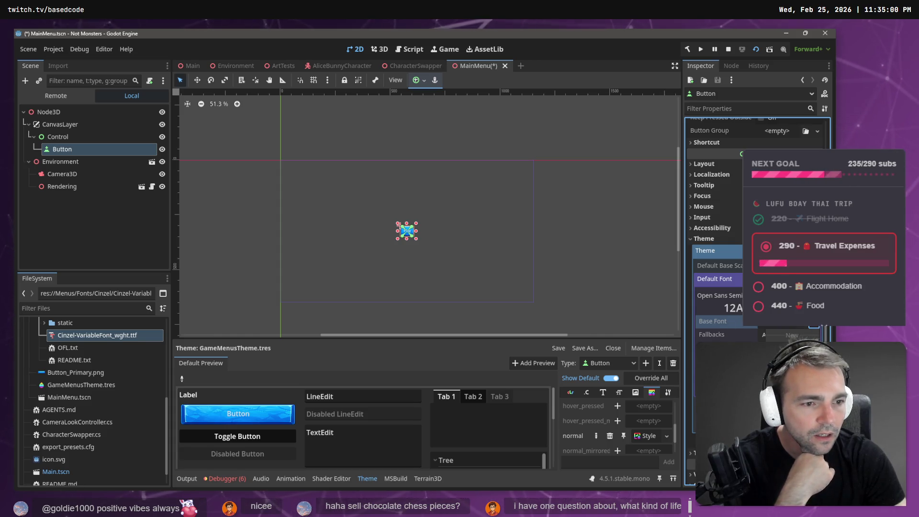
pyautogui.click(783, 338)
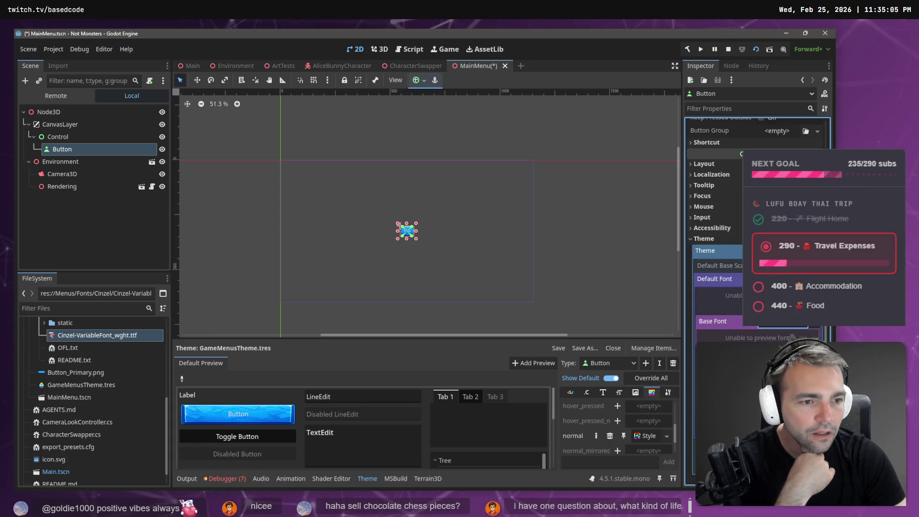
pyautogui.click(766, 335)
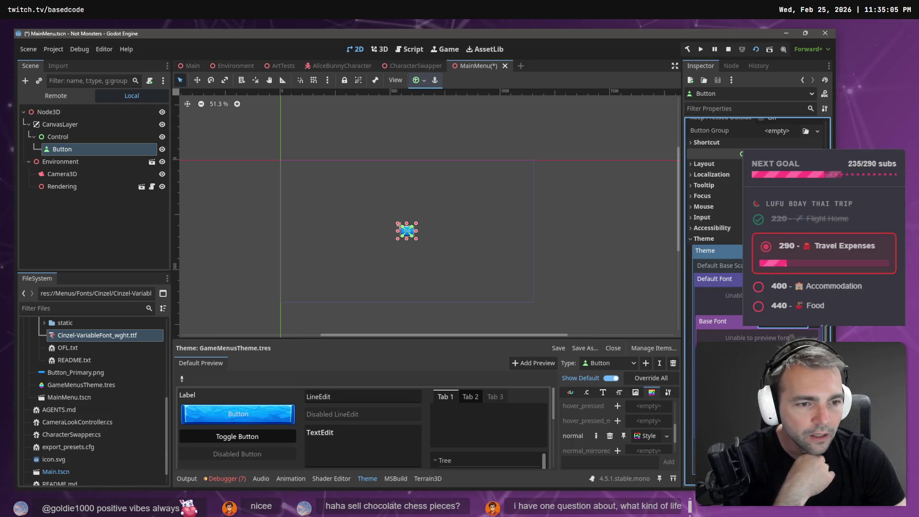
pyautogui.moveTo(100, 335)
pyautogui.mouseDown()
pyautogui.moveTo(531, 354)
pyautogui.moveTo(788, 327)
pyautogui.mouseUp()
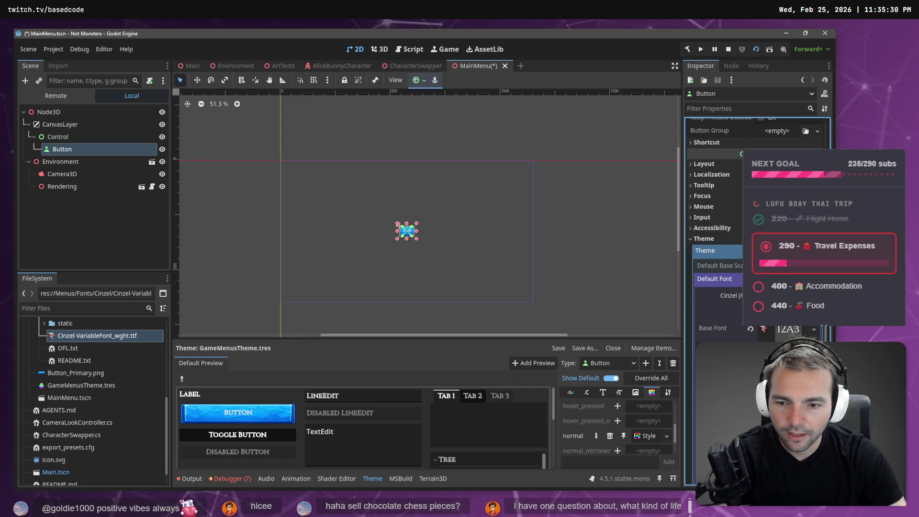
# Play-test the game, moving the wolf character, then restart it.
pyautogui.click(589, 217)
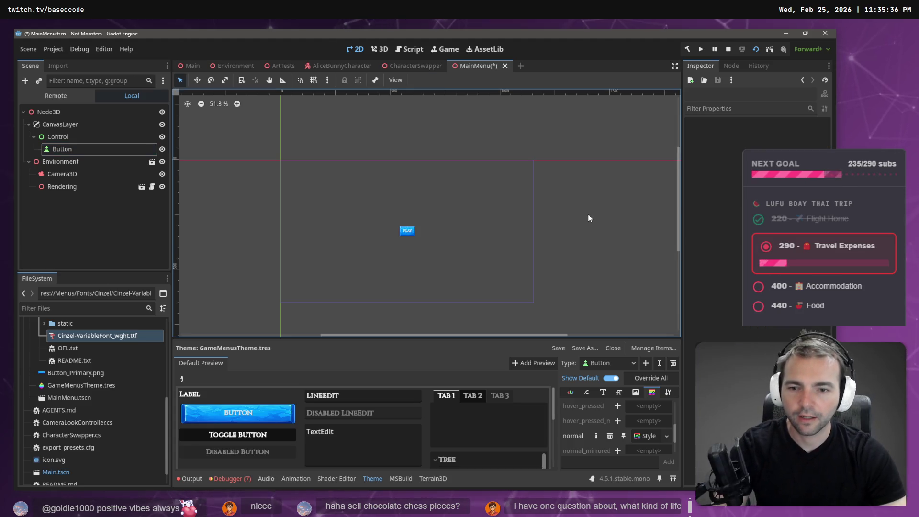
pyautogui.press('F6')
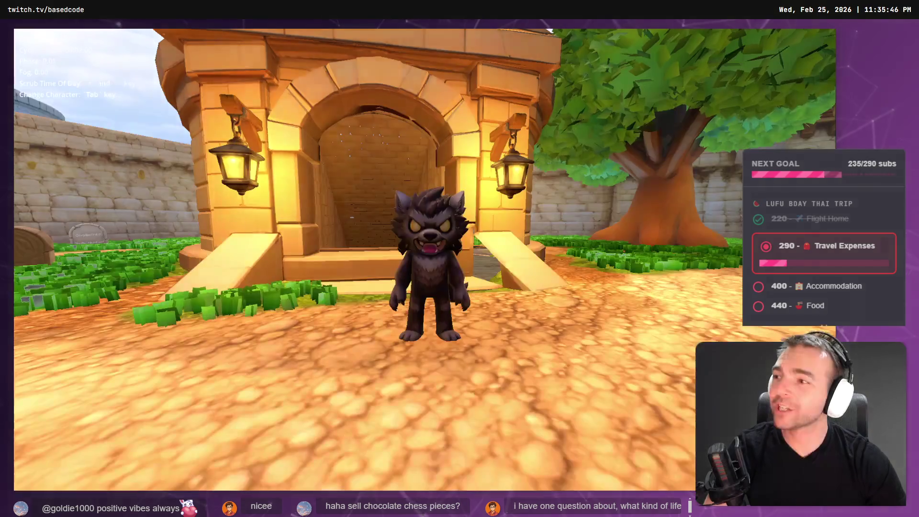
pyautogui.press('a')
pyautogui.press('w')
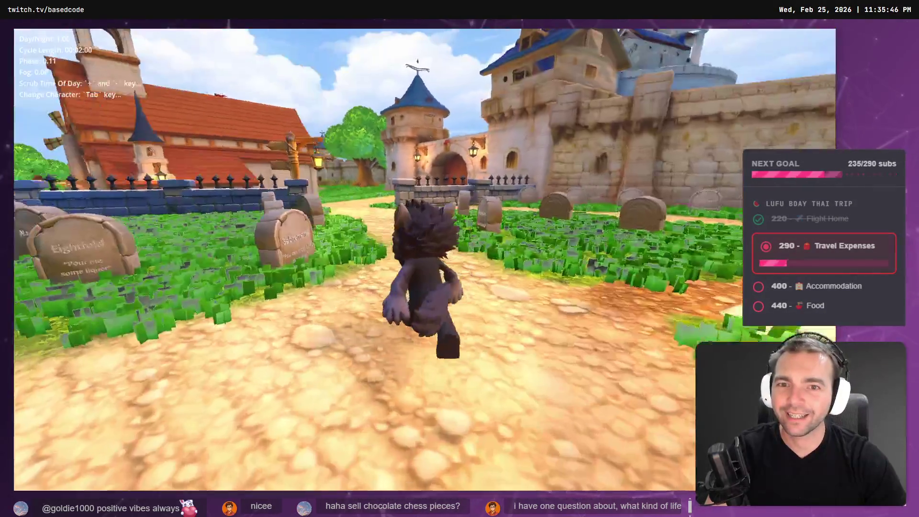
pyautogui.press('F8')
pyautogui.press('F5')
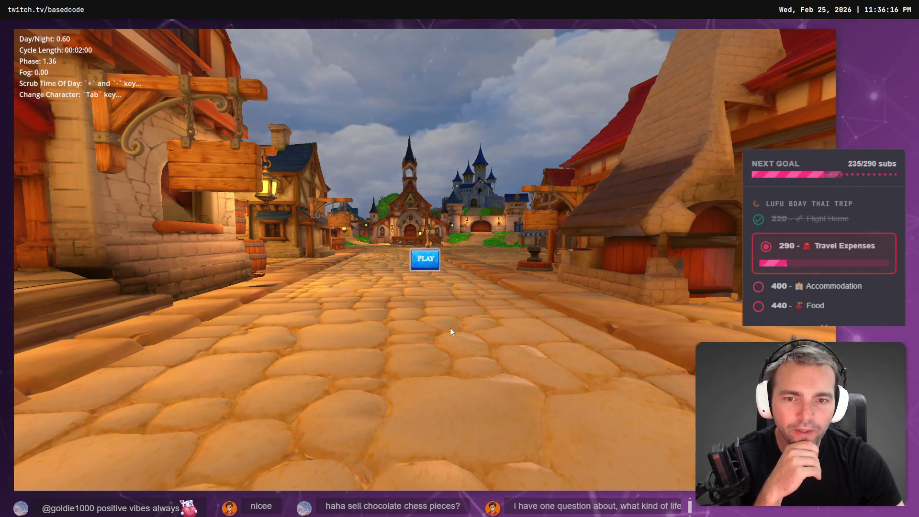
# Switch from the running game's PLAY screen back to the editor.
pyautogui.press('super+Tab')
pyautogui.press('Escape')
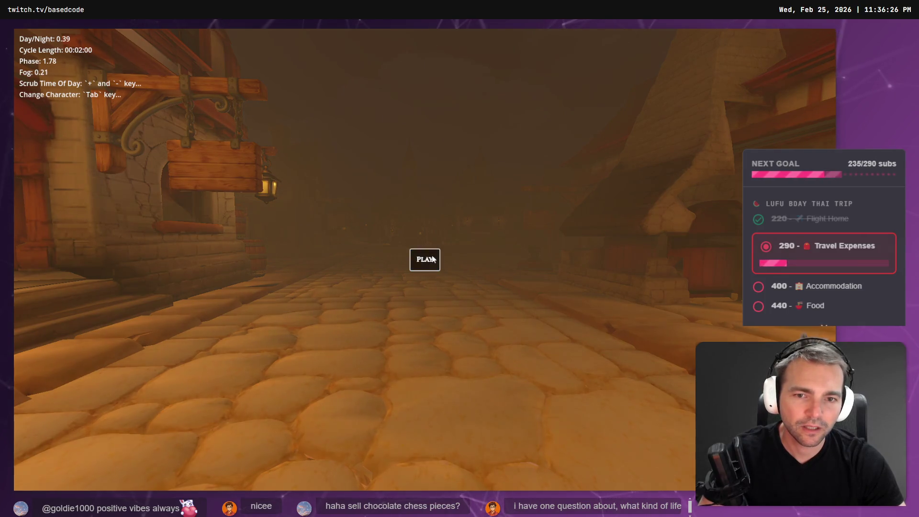
pyautogui.hotkey('alt', 'Tab')
pyautogui.hotkey('alt', 'Tab')
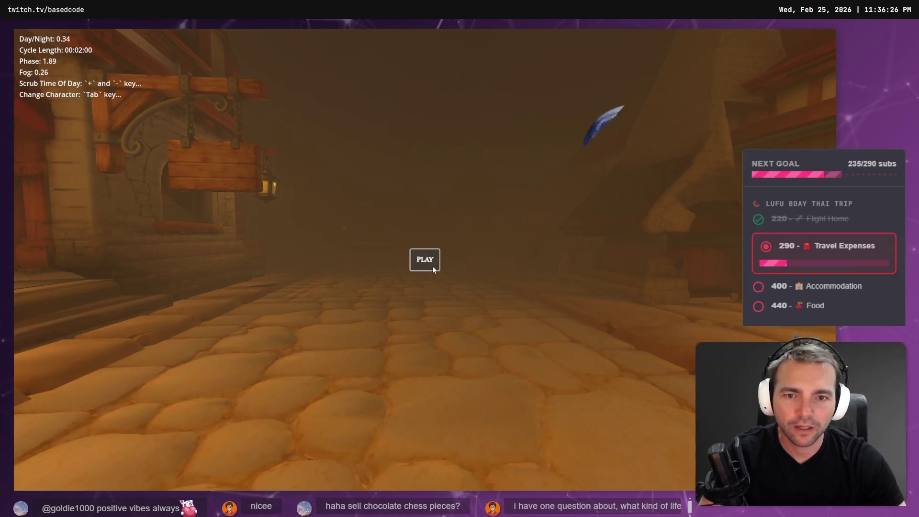
pyautogui.hotkey('alt', 'Tab')
pyautogui.hotkey('alt', 'Tab')
pyautogui.hotkey('alt', 'Tab')
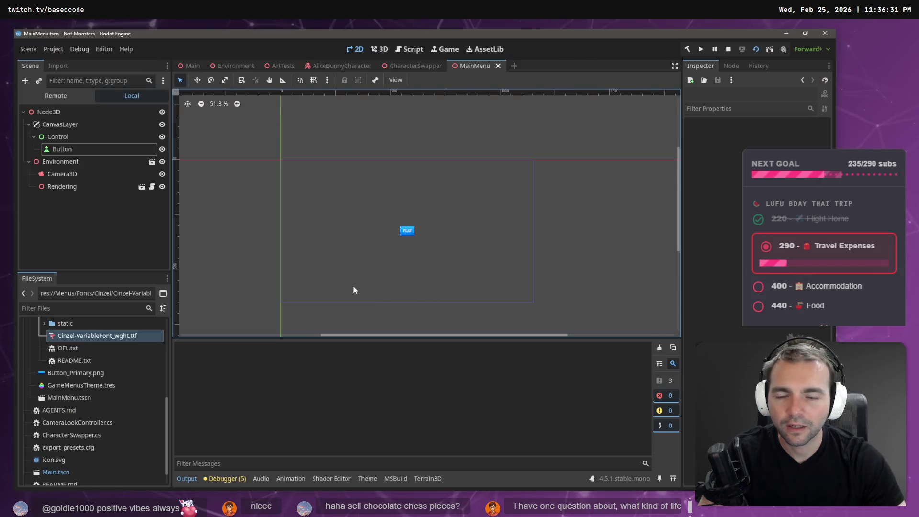
pyautogui.hotkey('alt', 'Tab')
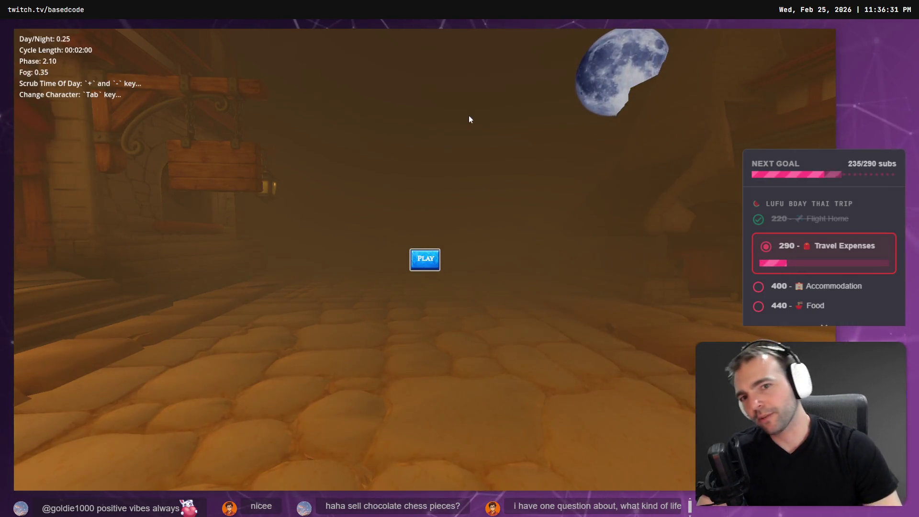
pyautogui.hotkey('alt', 'Tab')
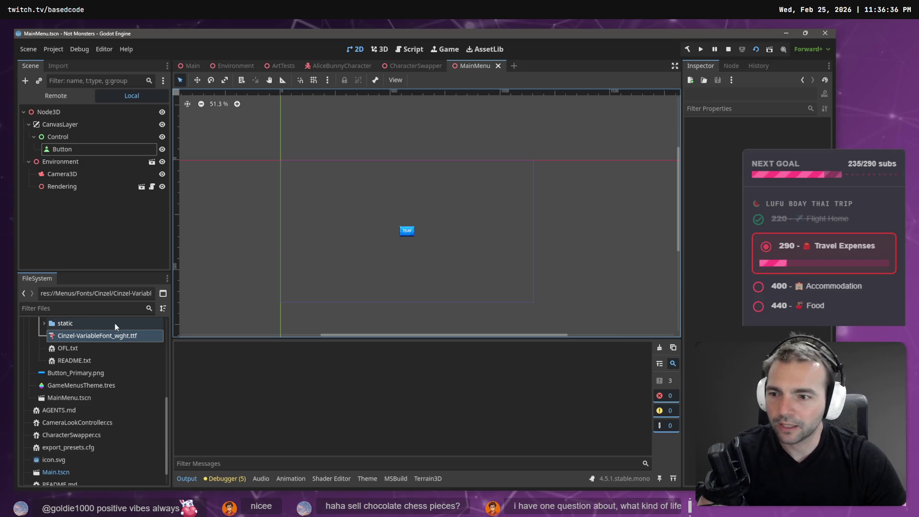
# Open GameMenusTheme.tres in an enlarged Theme panel and inspect the Button's normal style.
pyautogui.click(76, 388)
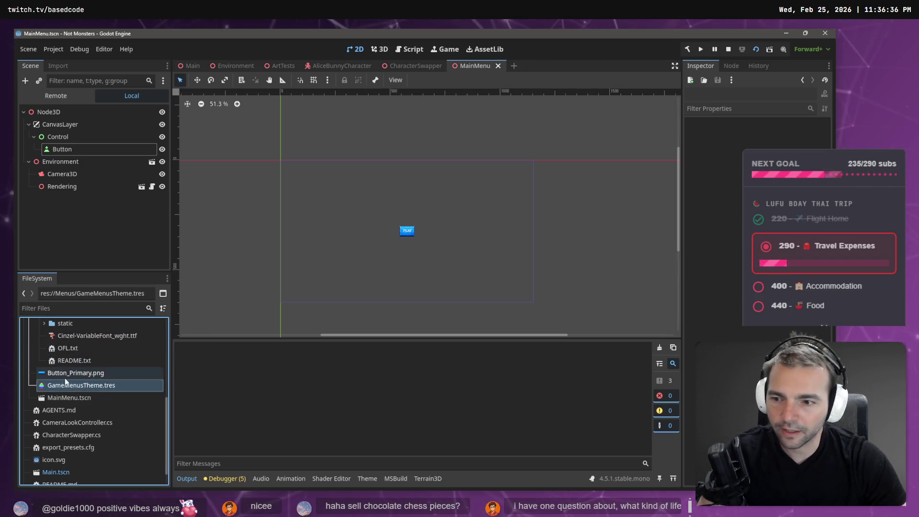
pyautogui.doubleClick(64, 384)
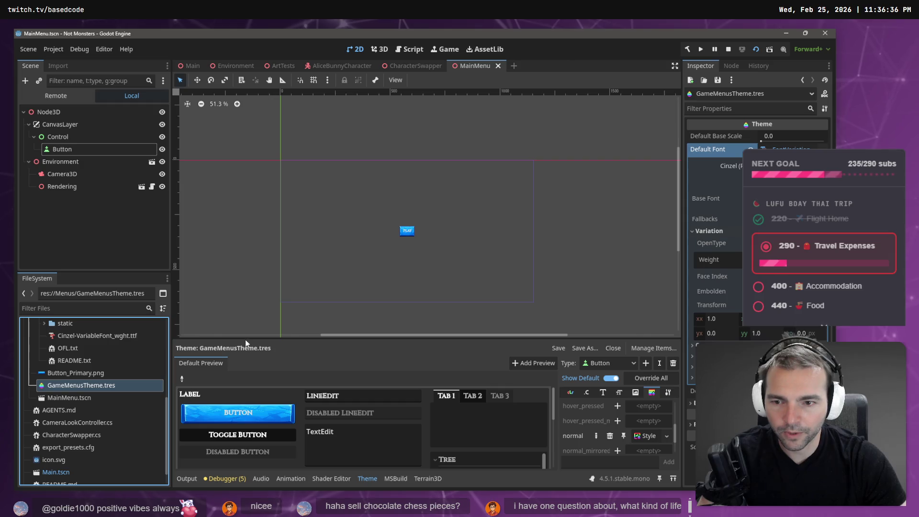
pyautogui.moveTo(245, 339); pyautogui.dragTo(245, 248)
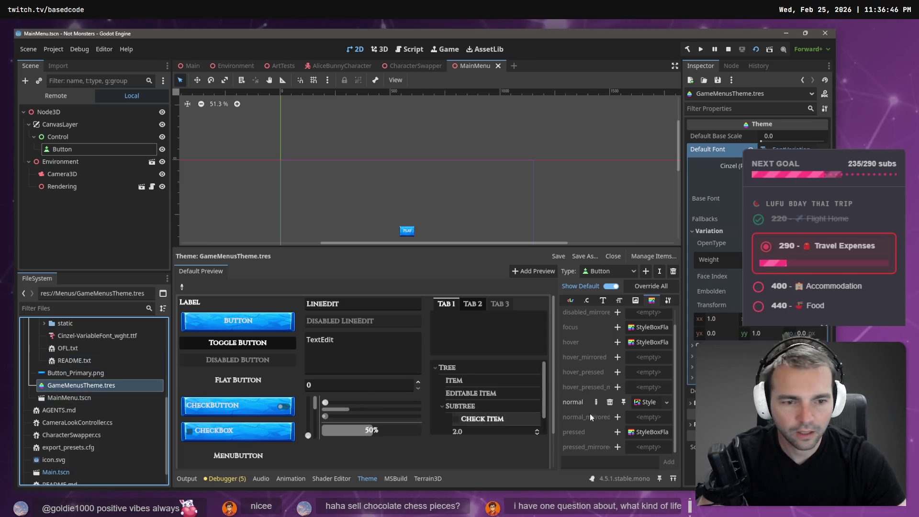
pyautogui.click(645, 403)
pyautogui.click(667, 403)
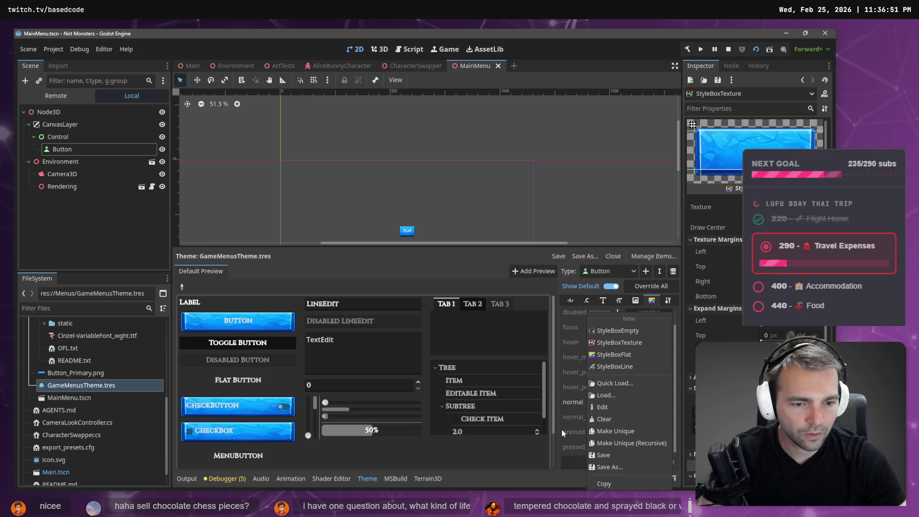
pyautogui.click(562, 312)
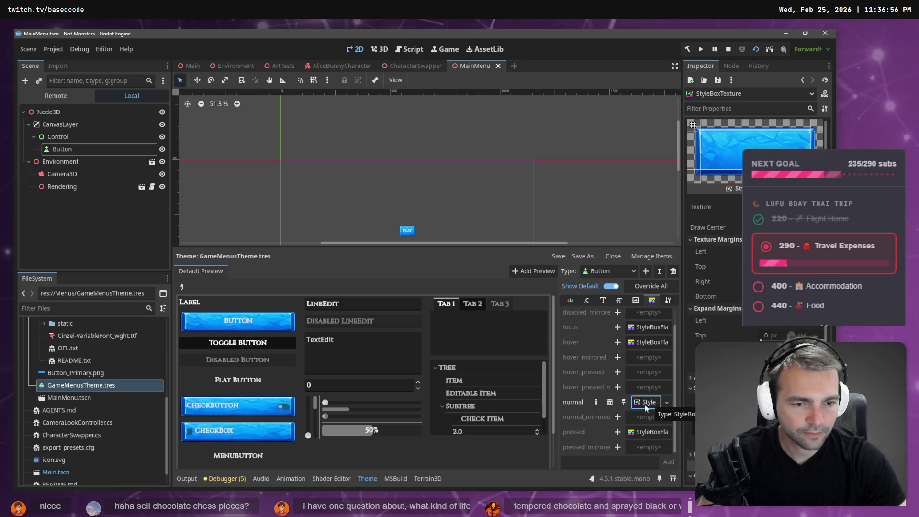
pyautogui.moveTo(651, 403)
pyautogui.mouseDown()
pyautogui.moveTo(649, 335)
pyautogui.moveTo(634, 326)
pyautogui.moveTo(611, 356)
pyautogui.moveTo(658, 393)
pyautogui.mouseUp()
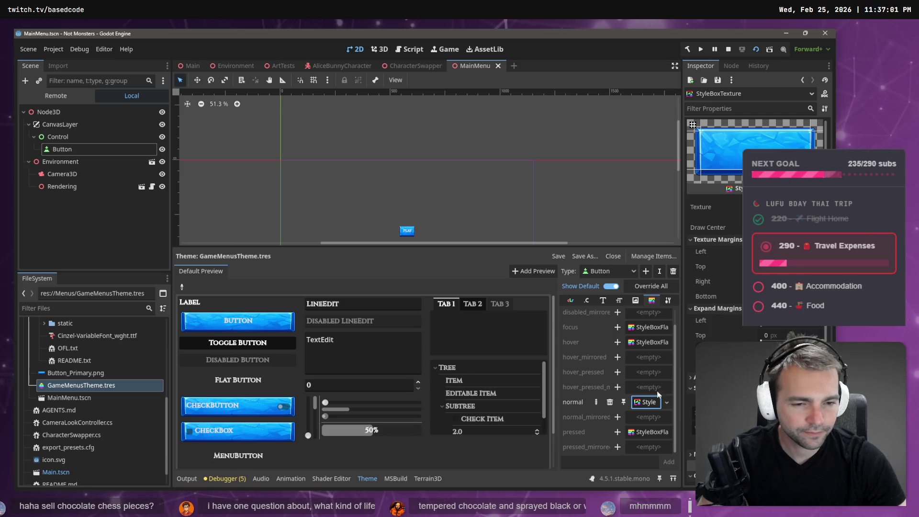
# Give the hover state a unique copy of the normal StyleBoxTexture.
pyautogui.click(641, 342)
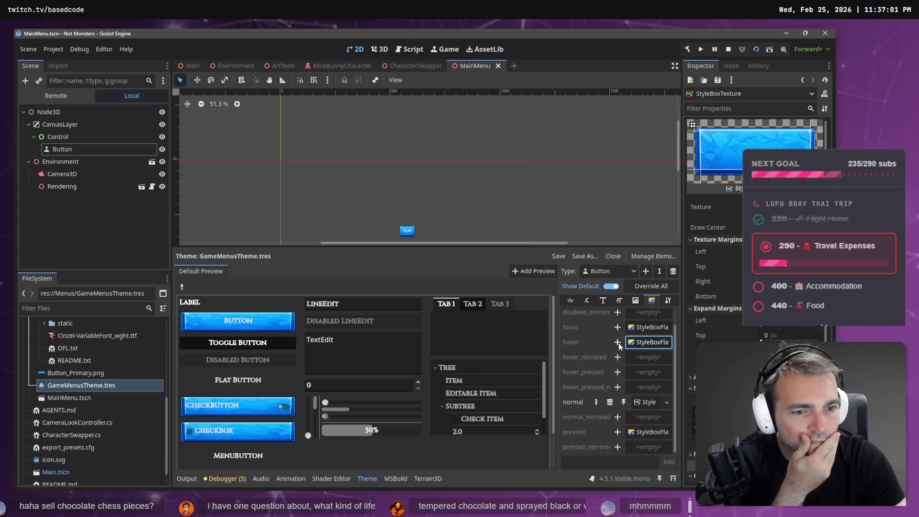
pyautogui.scroll(1, 629, 338)
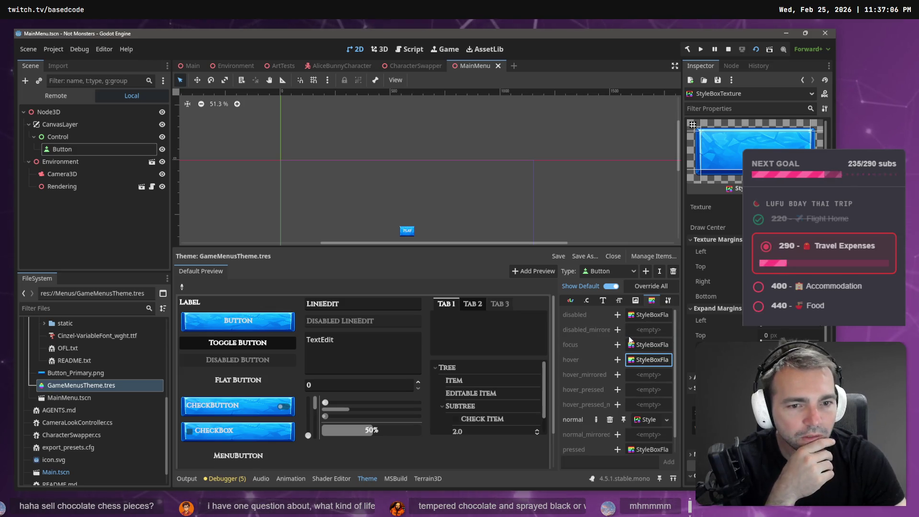
pyautogui.click(618, 361)
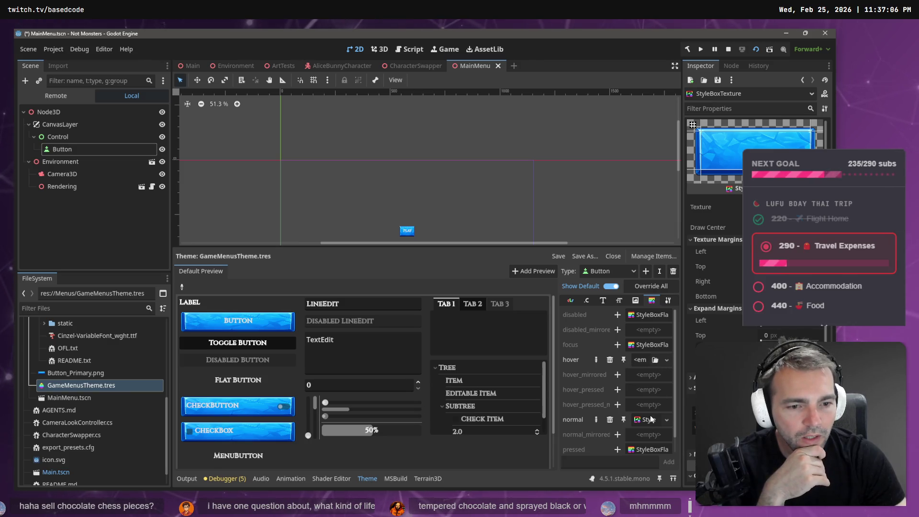
pyautogui.moveTo(649, 420); pyautogui.dragTo(646, 363)
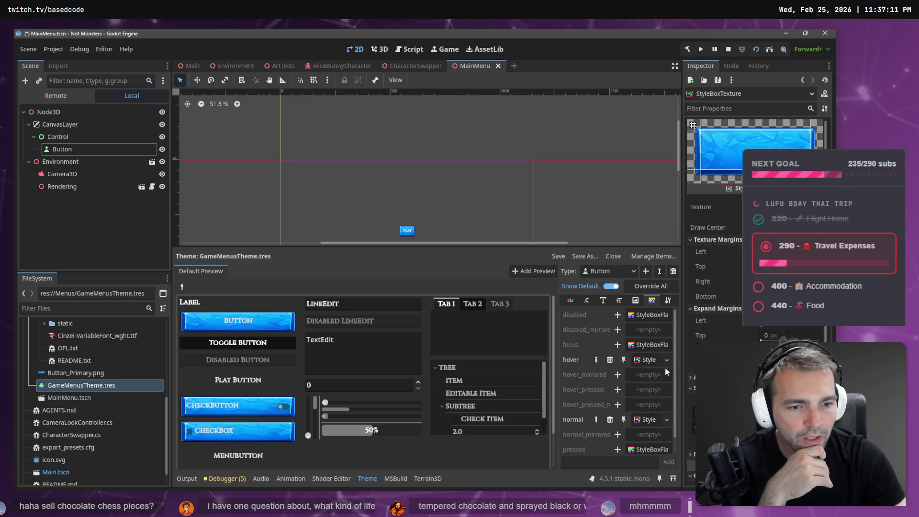
pyautogui.click(667, 360)
pyautogui.click(650, 432)
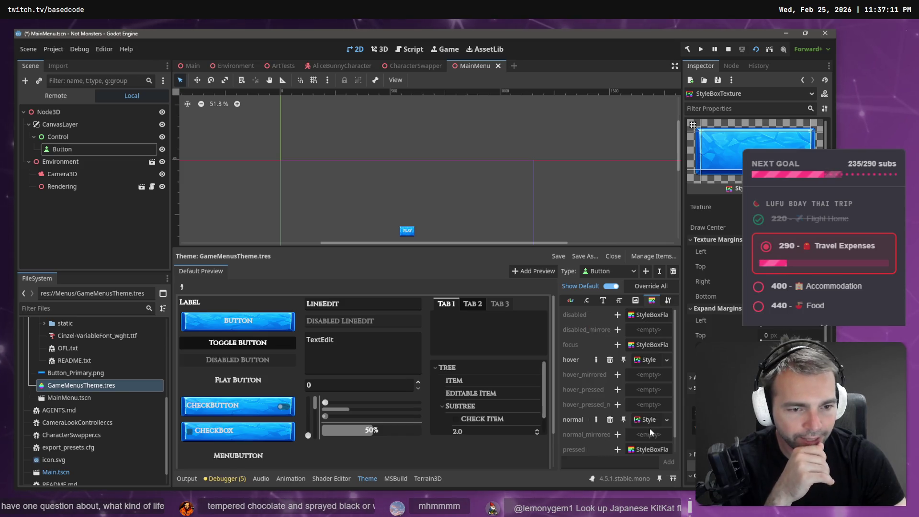
pyautogui.click(646, 361)
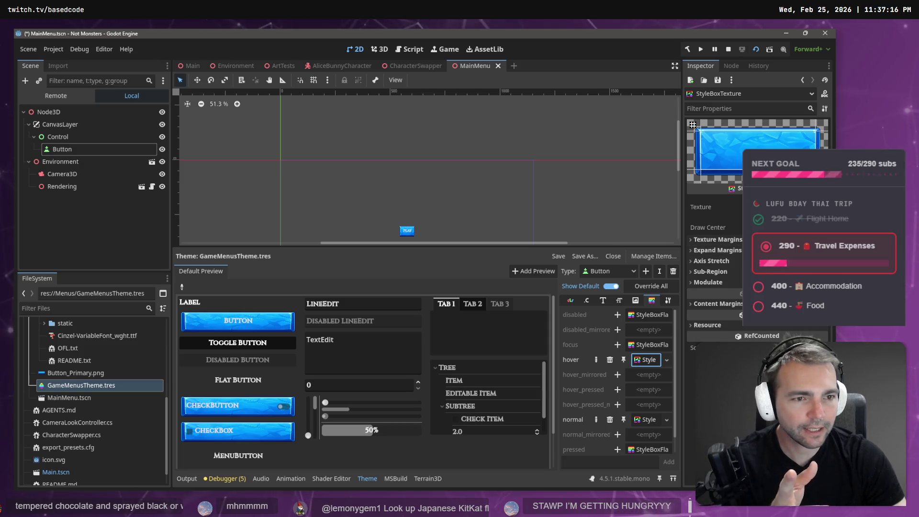
# Set the hover StyleBoxTexture's Modulate to a darker colour and preview the hovered button.
pyautogui.click(730, 282)
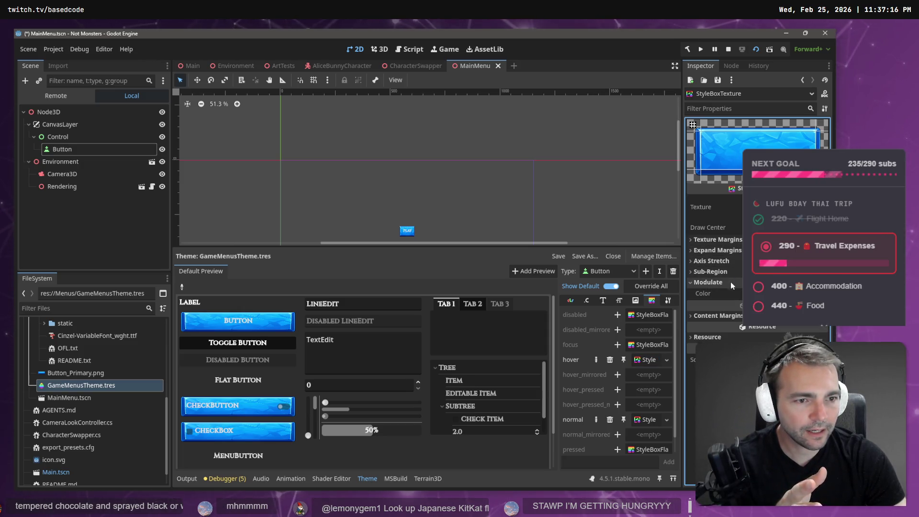
pyautogui.click(760, 293)
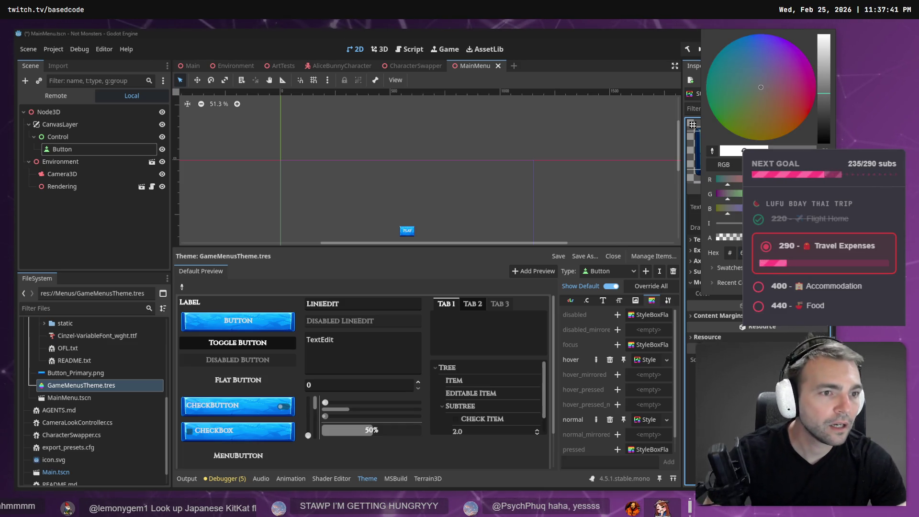
pyautogui.click(465, 268)
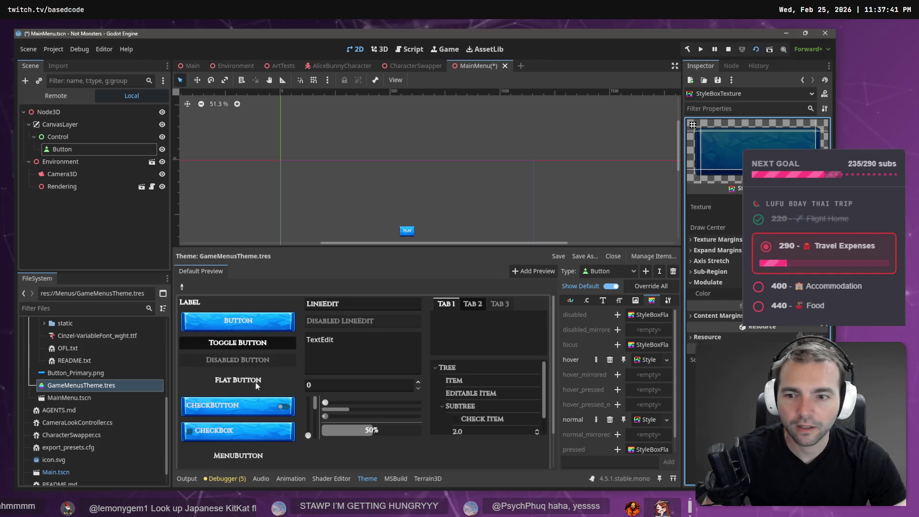
pyautogui.click(272, 324)
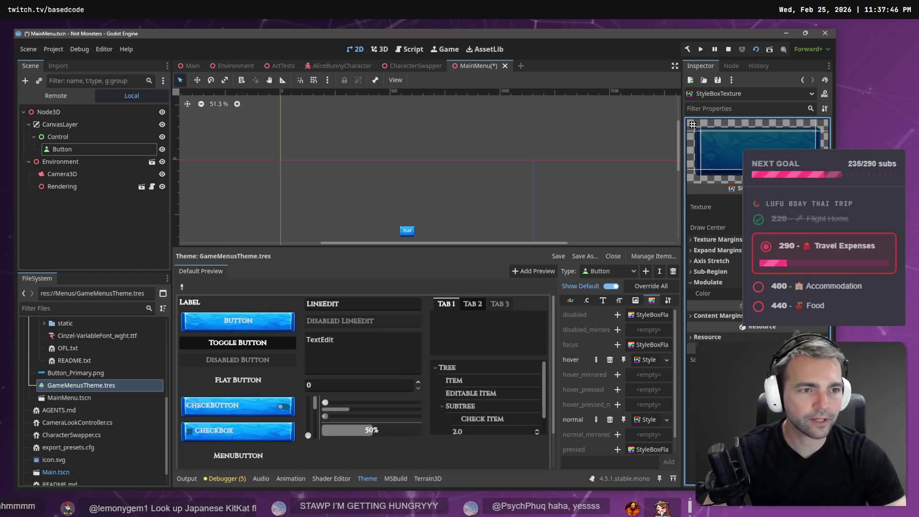
pyautogui.click(785, 293)
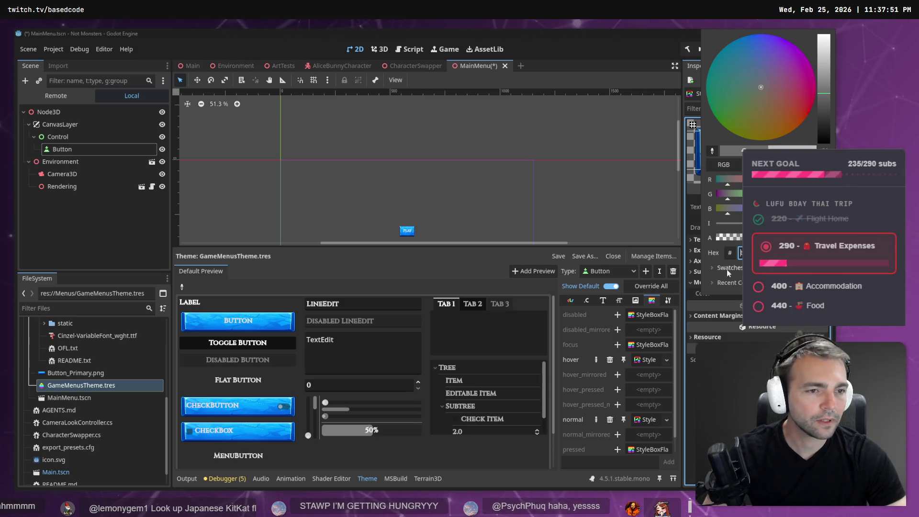
pyautogui.click(474, 276)
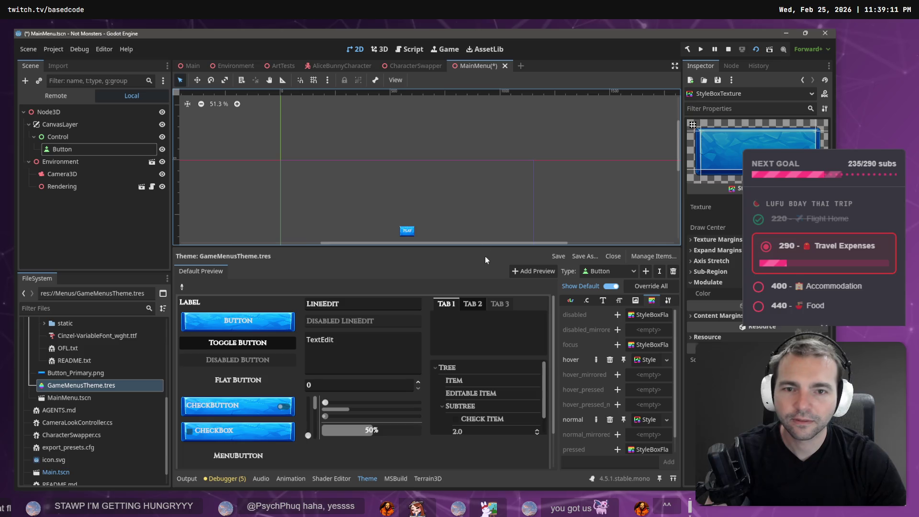
# Switch to the Main scene tab, then back to MainMenu.
pyautogui.click(191, 67)
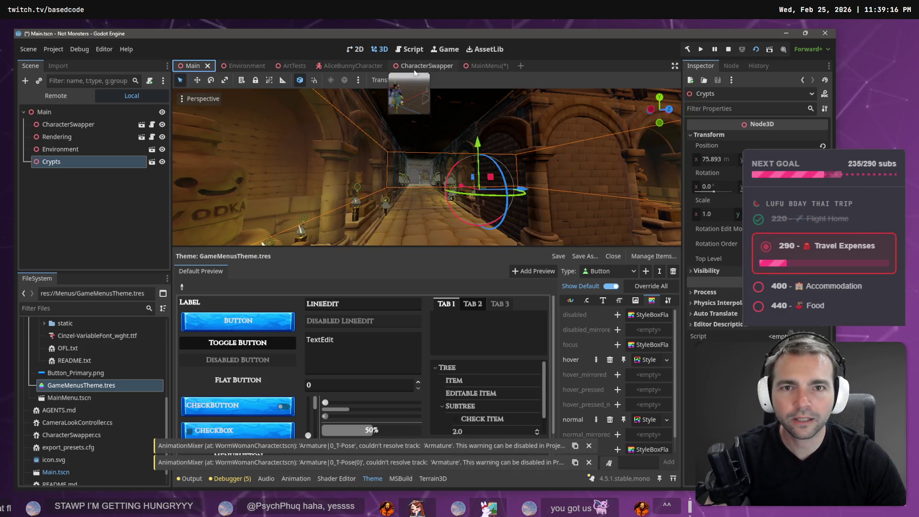
pyautogui.click(487, 67)
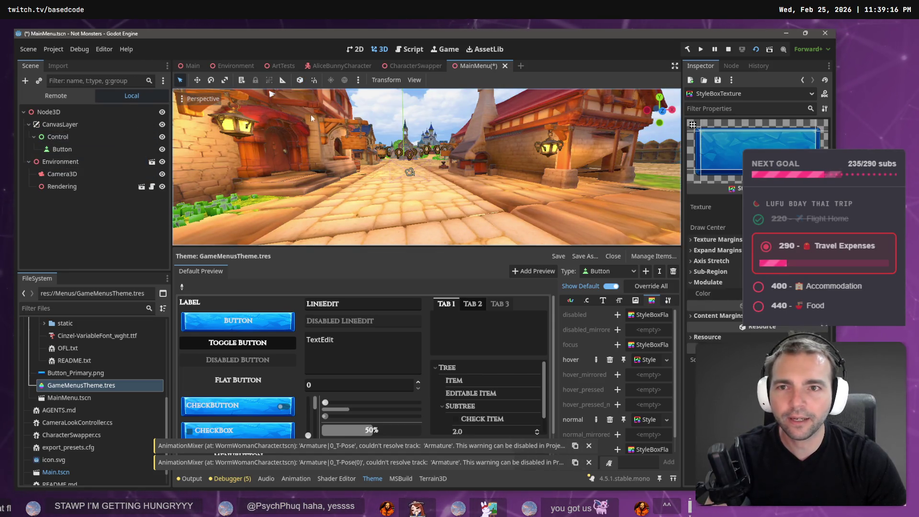
# Check the Button node's Play text, then run the game to test the hover style.
pyautogui.click(70, 147)
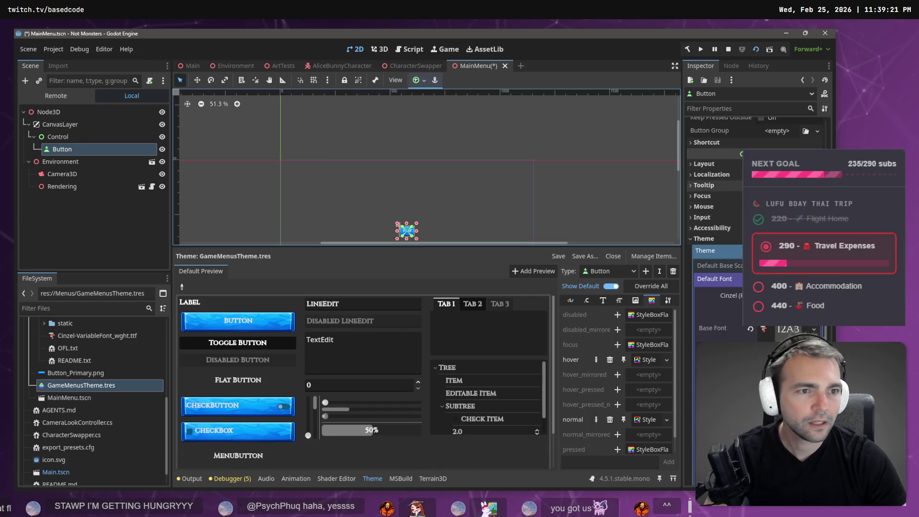
pyautogui.scroll(15, 700, 144)
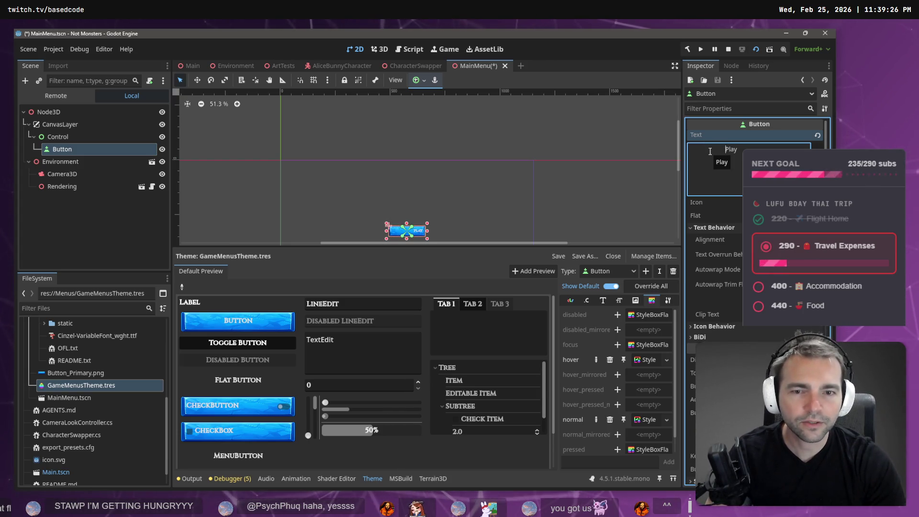
pyautogui.press('End')
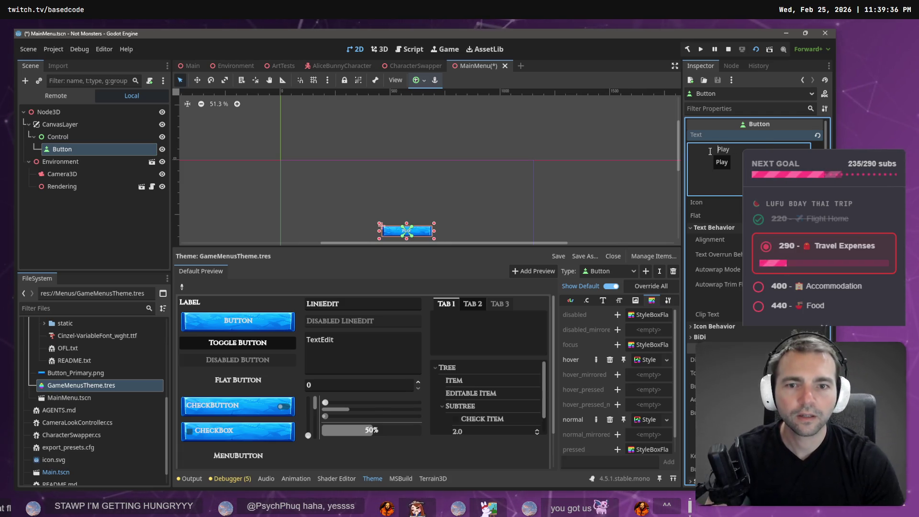
pyautogui.press('F5')
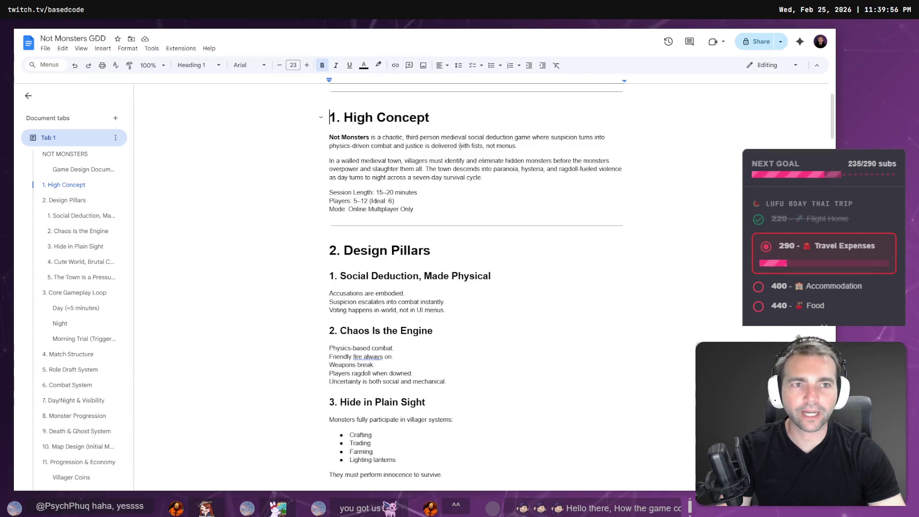
# Exit full-screen, close the Google Fonts page and move to the Photopea tab.
pyautogui.click(549, 187)
pyautogui.press('F11')
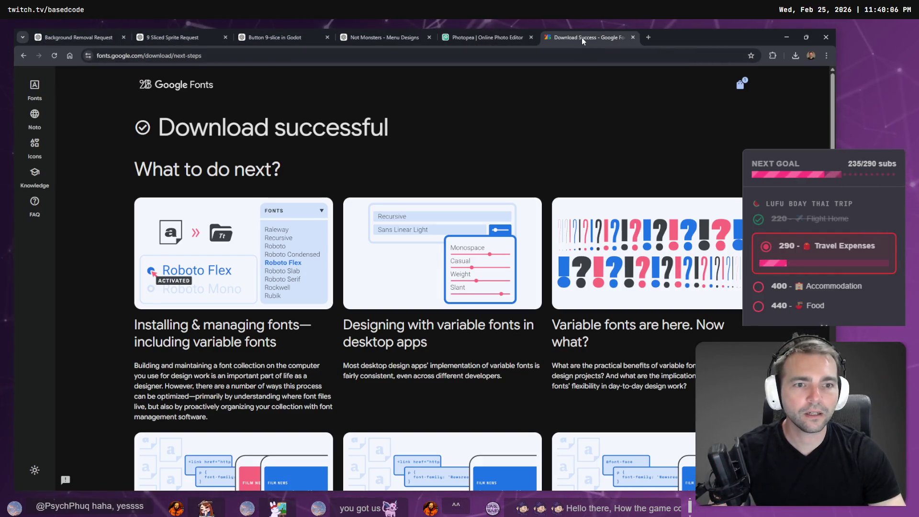
pyautogui.click(632, 37)
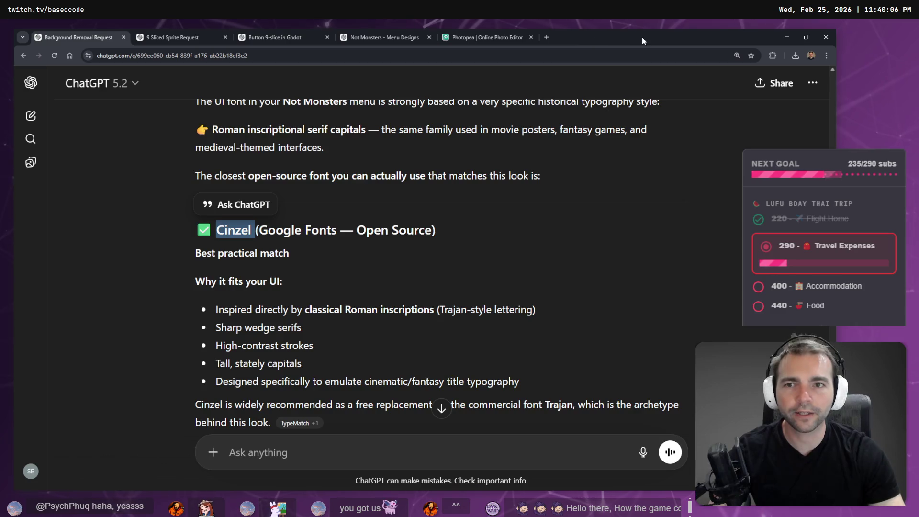
pyautogui.click(784, 34)
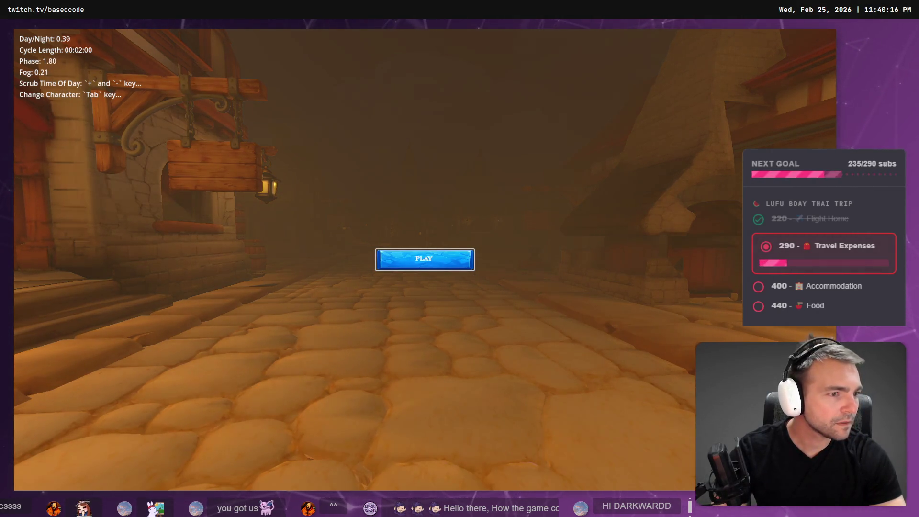
pyautogui.hotkey('alt', 'Tab')
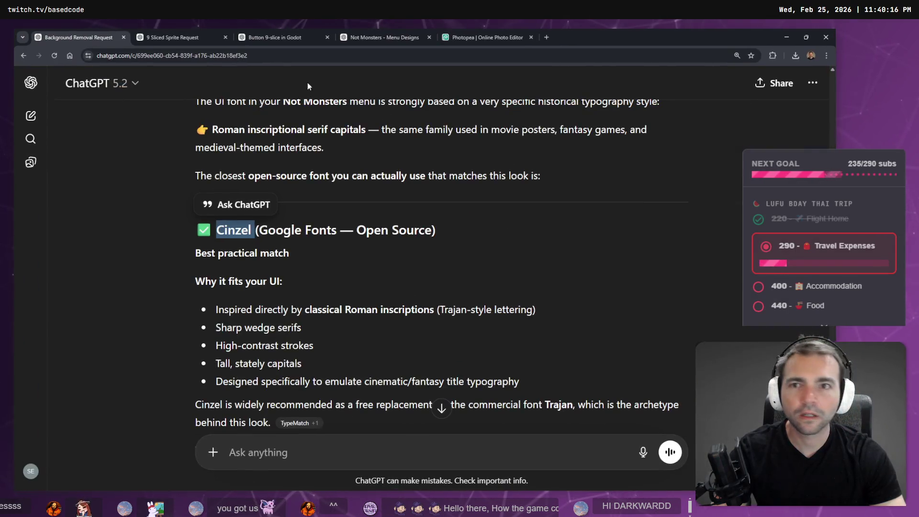
pyautogui.click(158, 32)
pyautogui.click(268, 33)
pyautogui.click(501, 31)
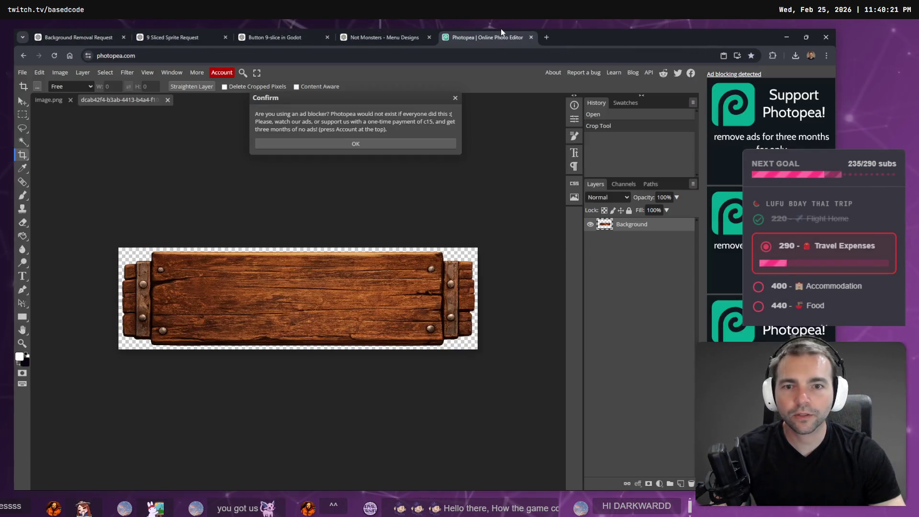
# Close the Photopea and menu designs tabs and open a new browser window.
pyautogui.hotkey('ctrl', 'w')
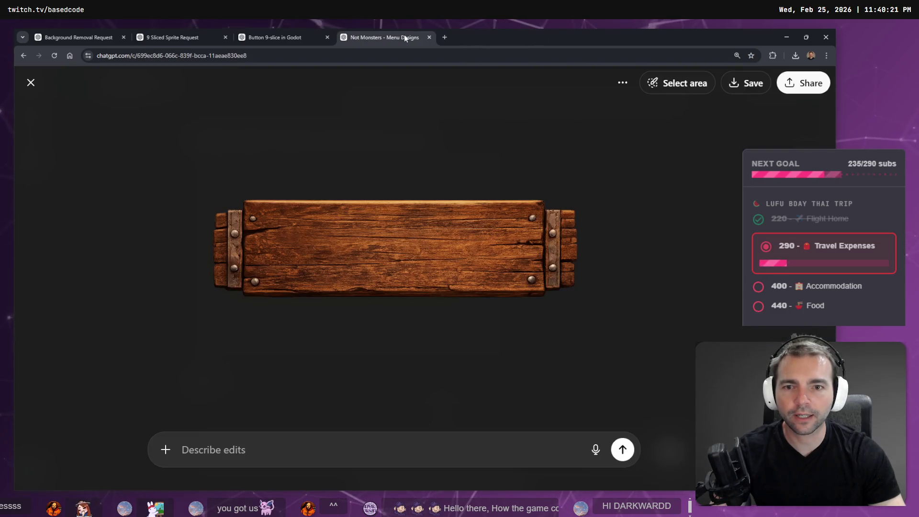
pyautogui.hotkey('ctrl', 'w')
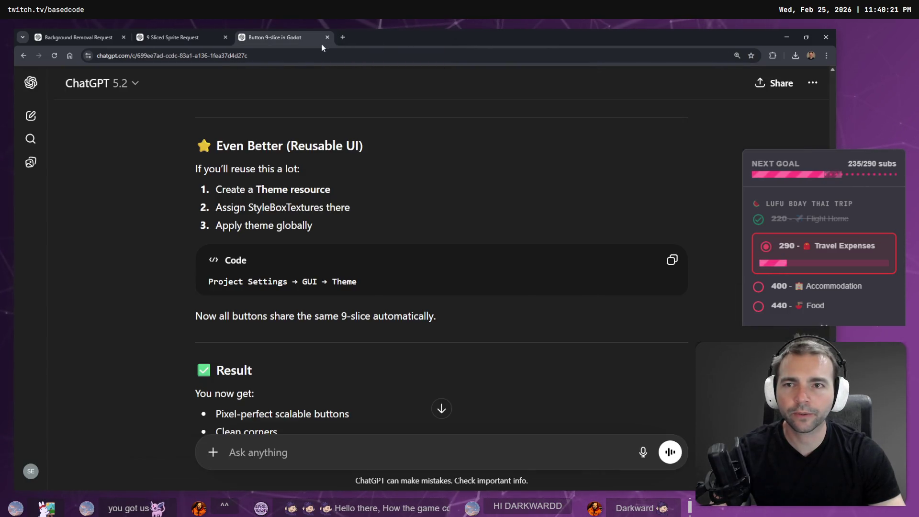
pyautogui.scroll(20, 464, 366)
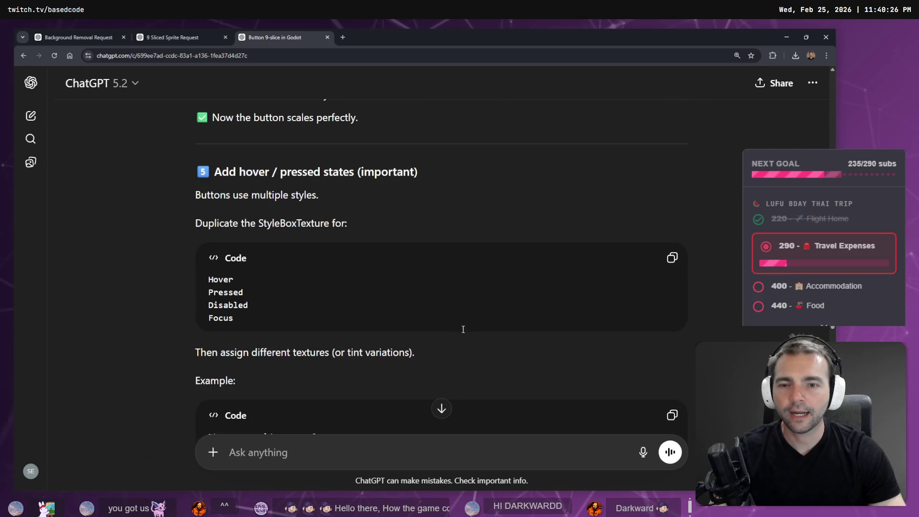
pyautogui.scroll(10, 464, 316)
pyautogui.hotkey('ctrl', 't')
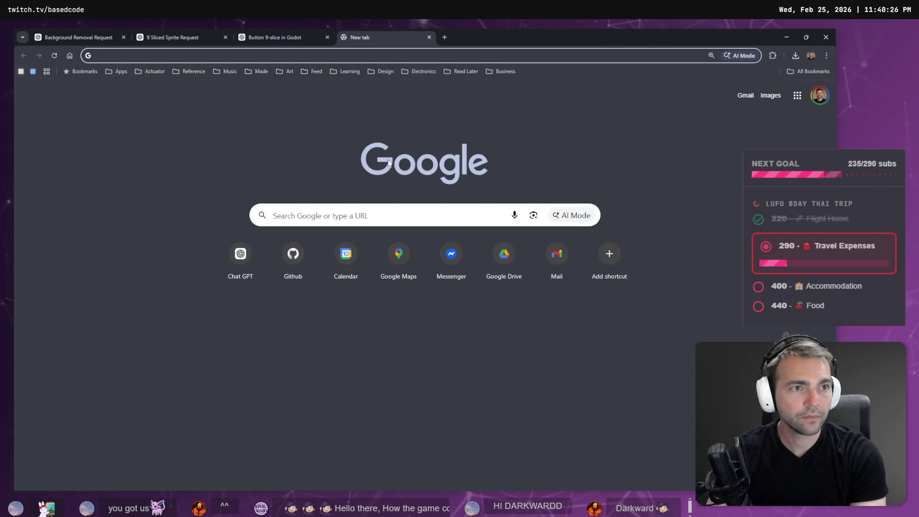
pyautogui.hotkey('ctrl', 'w')
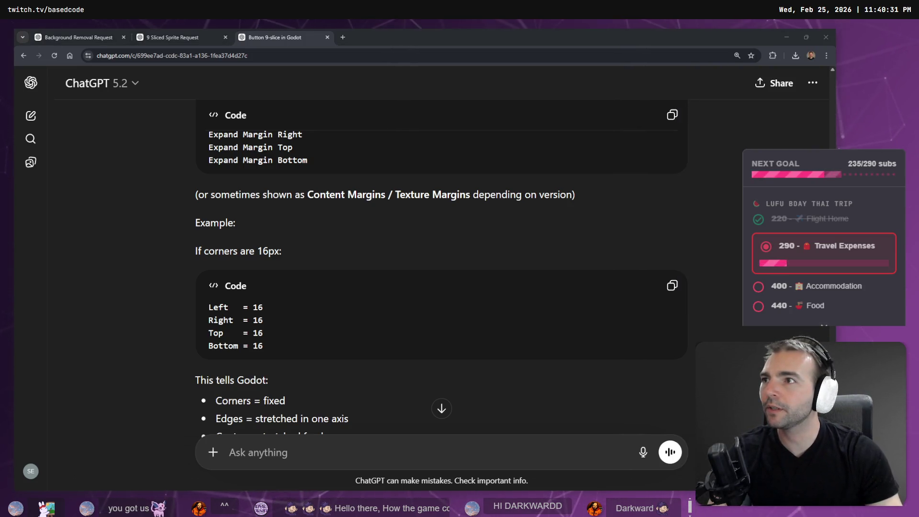
pyautogui.hotkey('ctrl', 'n')
# Go to tldraw.com and pan around the Not Monster board's frames.
pyautogui.write('tldraw.com')
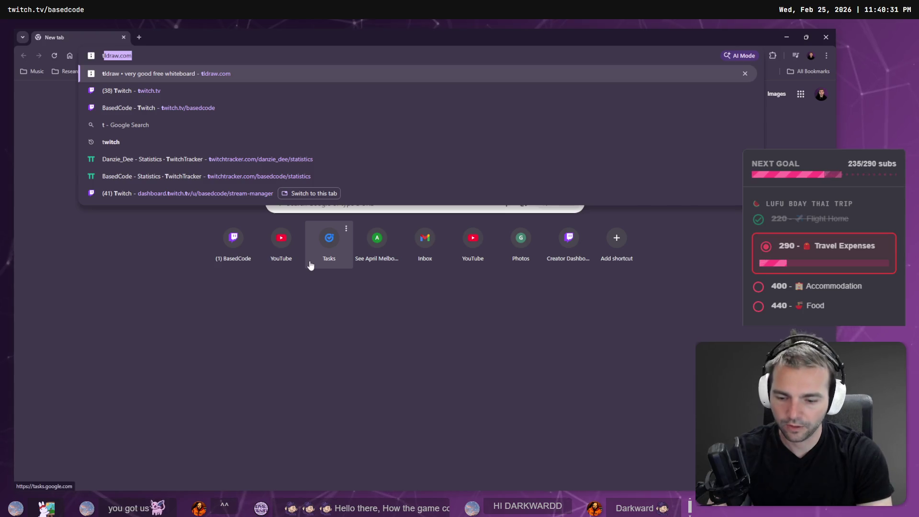
pyautogui.press('Return')
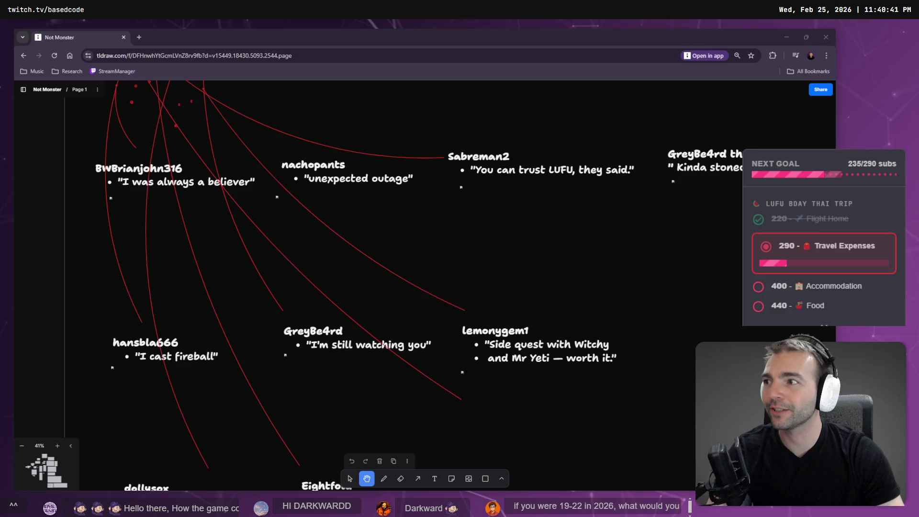
pyautogui.scroll(-5, 480, 270)
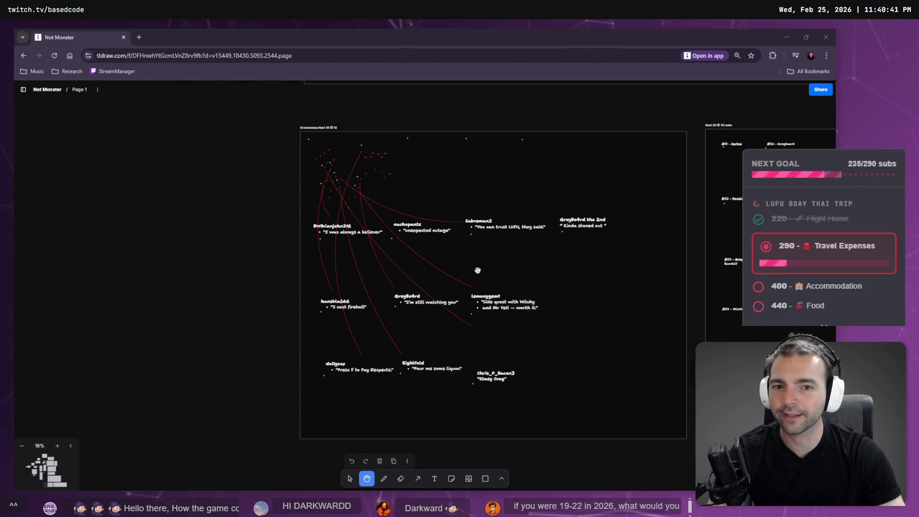
pyautogui.moveTo(537, 283); pyautogui.dragTo(297, 300)
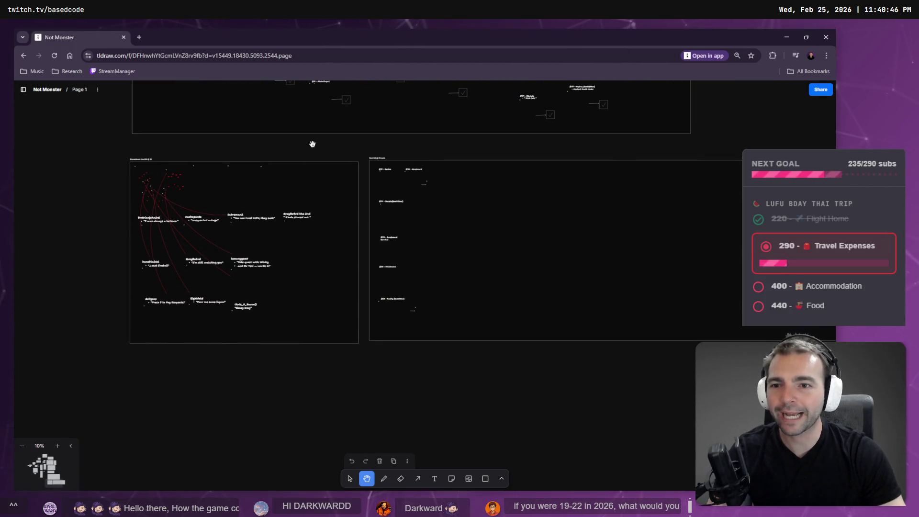
pyautogui.moveTo(312, 144); pyautogui.dragTo(274, 381)
pyautogui.scroll(-2, 463, 277)
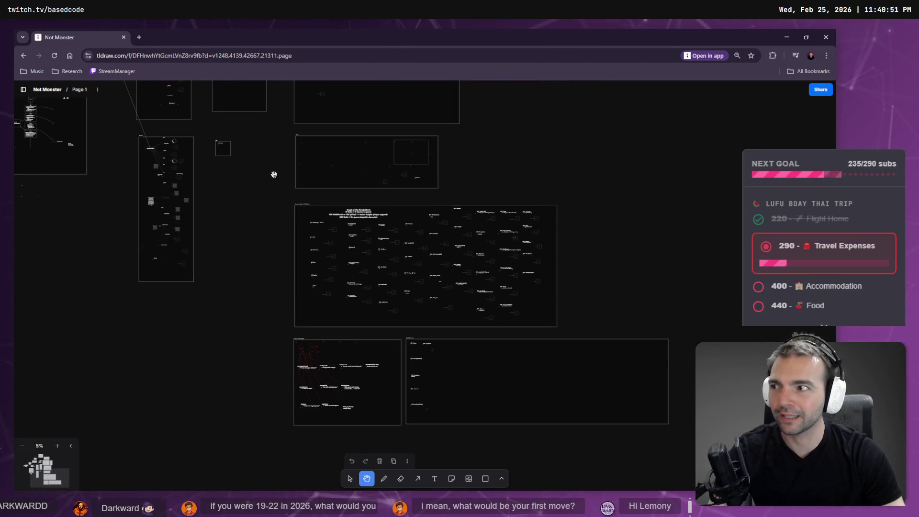
pyautogui.moveTo(187, 278); pyautogui.dragTo(210, 294)
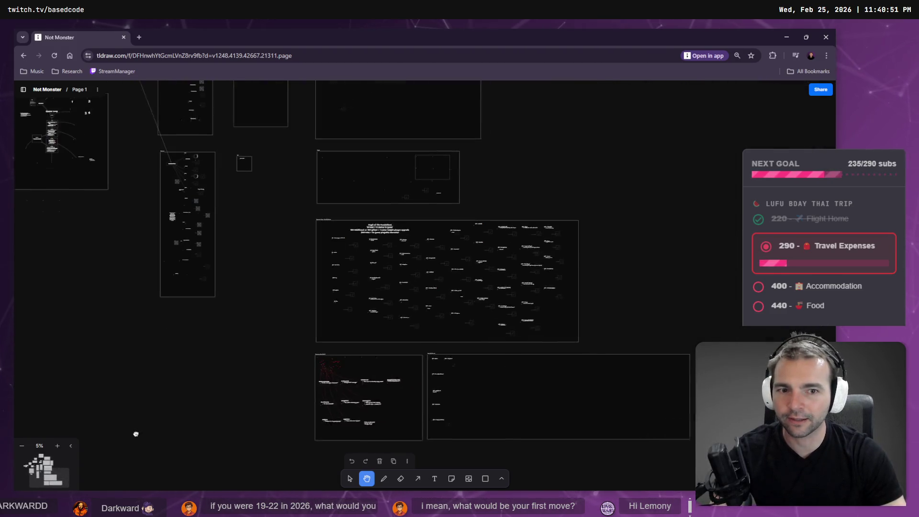
# Switch to Select and zoom in on the 1–4 area of the Game Loop frame.
pyautogui.click(350, 478)
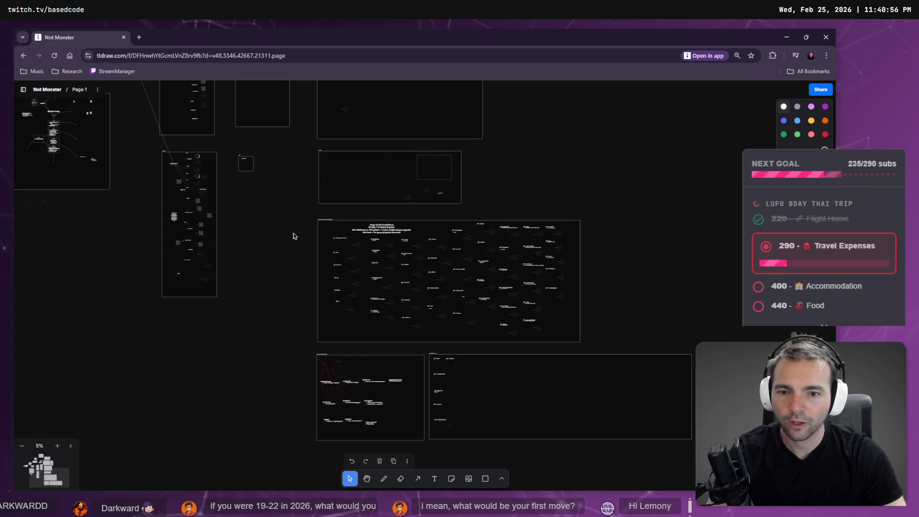
pyautogui.moveTo(252, 214)
pyautogui.mouseDown()
pyautogui.moveTo(498, 275)
pyautogui.moveTo(523, 303)
pyautogui.moveTo(467, 364)
pyautogui.moveTo(450, 368)
pyautogui.mouseUp()
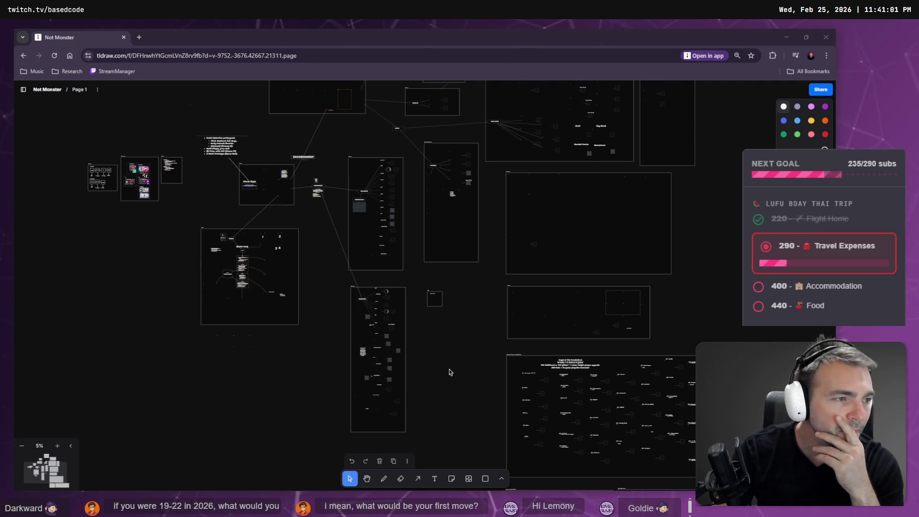
pyautogui.click(413, 320)
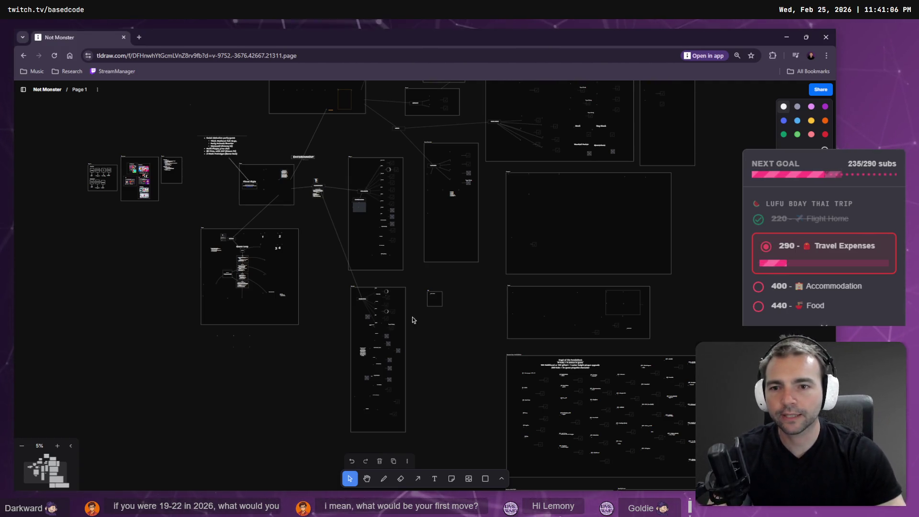
pyautogui.scroll(10, 268, 245)
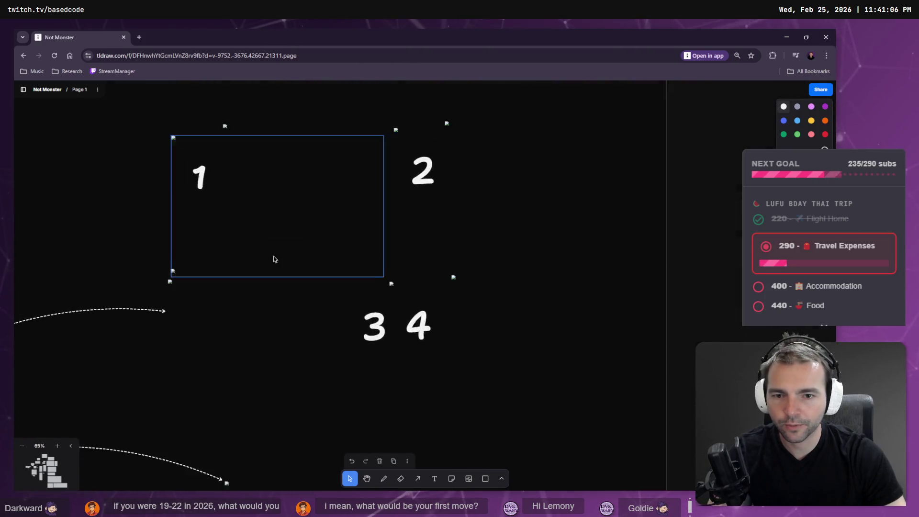
# Select the empty image beside the number 1 and reload the tldraw page.
pyautogui.scroll(-1, 275, 259)
pyautogui.click(319, 234)
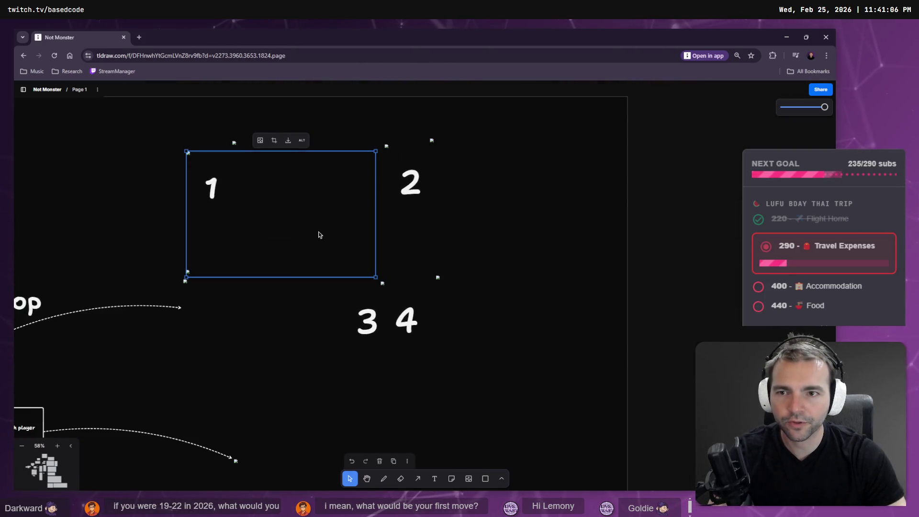
pyautogui.click(52, 56)
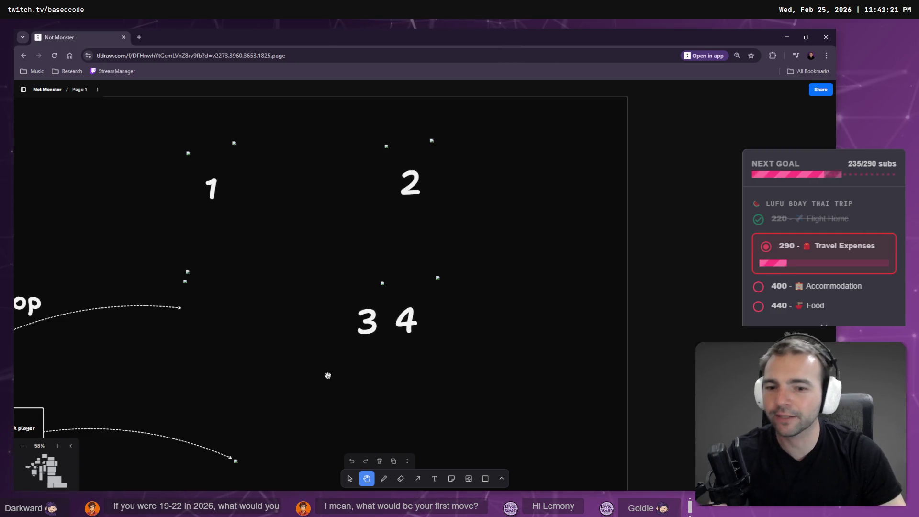
# Reselect the image frame, zoom out to 5%, and nudge the small image up in the Game Loop frame.
pyautogui.click(353, 481)
pyautogui.click(187, 270)
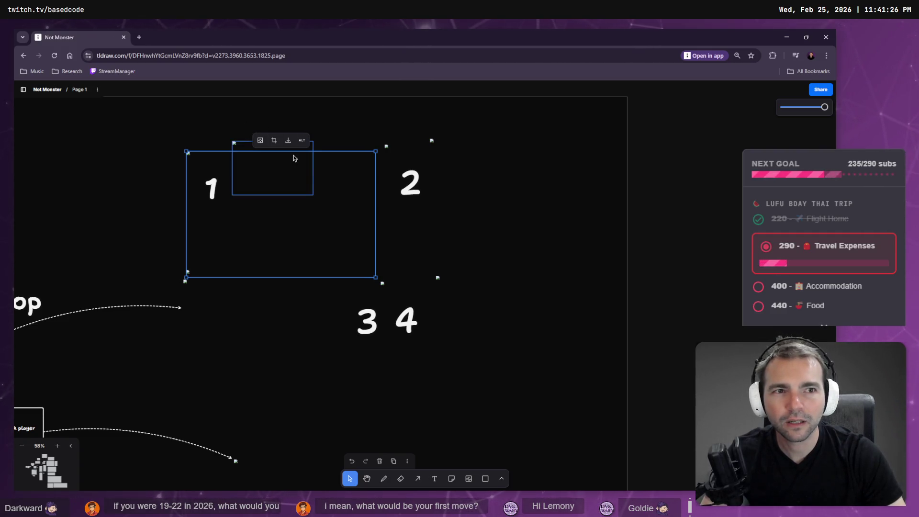
pyautogui.scroll(-15, 258, 220)
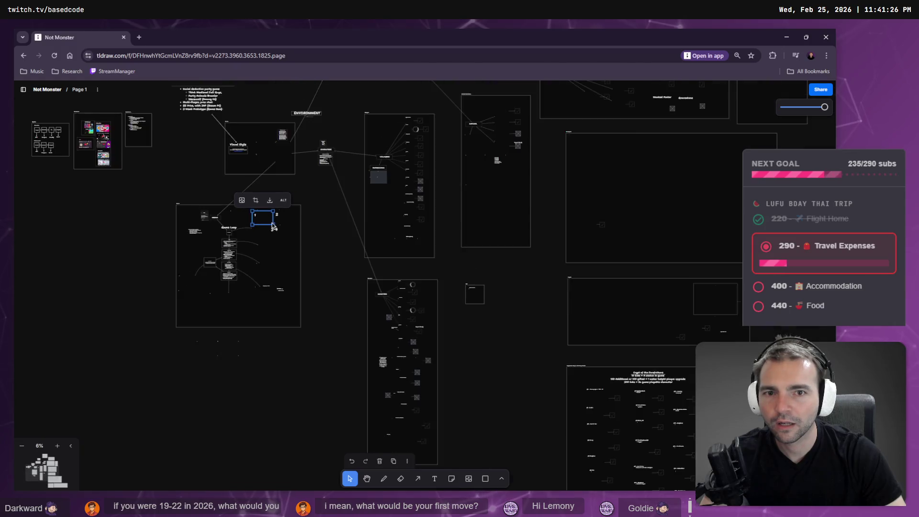
pyautogui.moveTo(326, 190)
pyautogui.mouseDown()
pyautogui.moveTo(292, 424)
pyautogui.moveTo(285, 259)
pyautogui.moveTo(258, 199)
pyautogui.moveTo(423, 336)
pyautogui.moveTo(444, 380)
pyautogui.moveTo(375, 144)
pyautogui.mouseUp()
pyautogui.scroll(5, 212, 128)
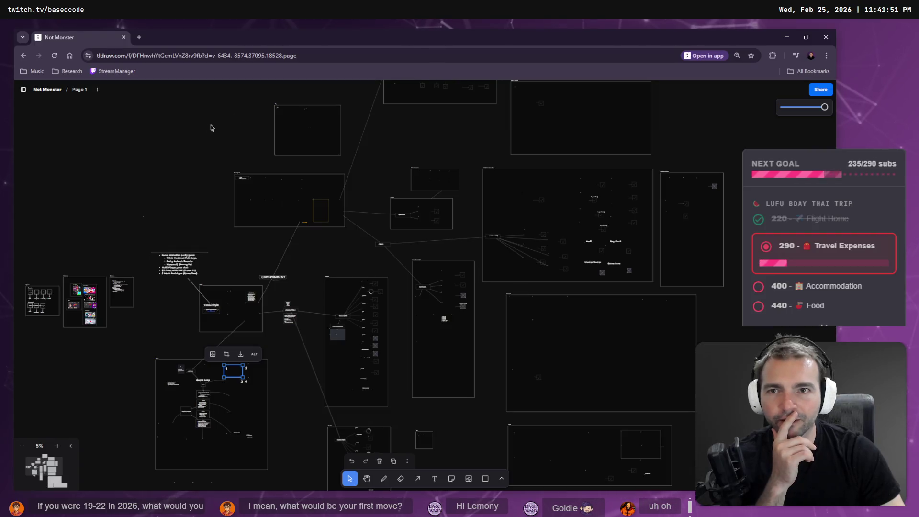
pyautogui.click(208, 129)
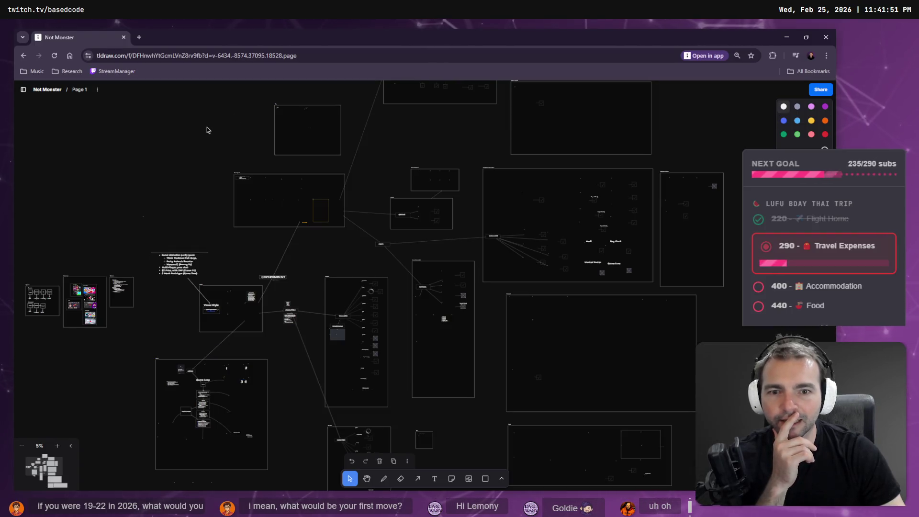
pyautogui.moveTo(244, 382); pyautogui.dragTo(234, 374)
pyautogui.click(235, 379)
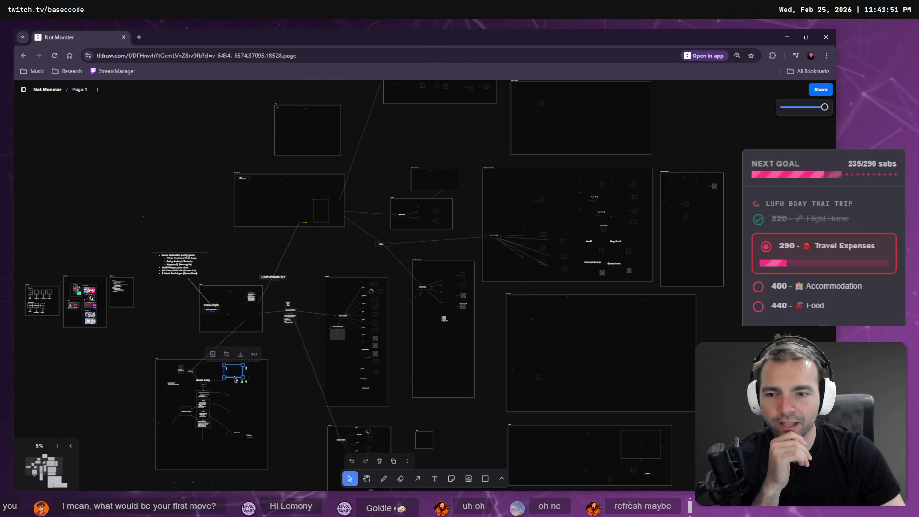
# Deselect the image and reload the standalone tldraw app twice with Ctrl+R.
pyautogui.click(276, 354)
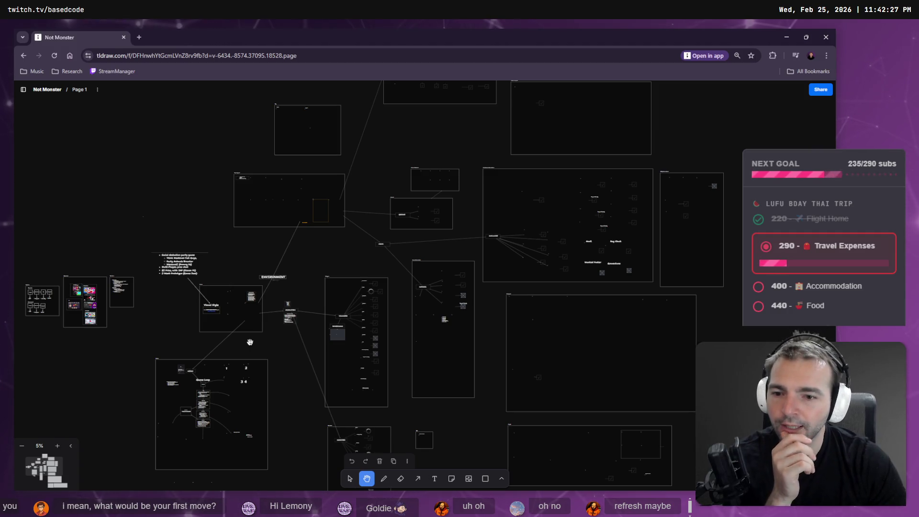
pyautogui.scroll(10, 271, 425)
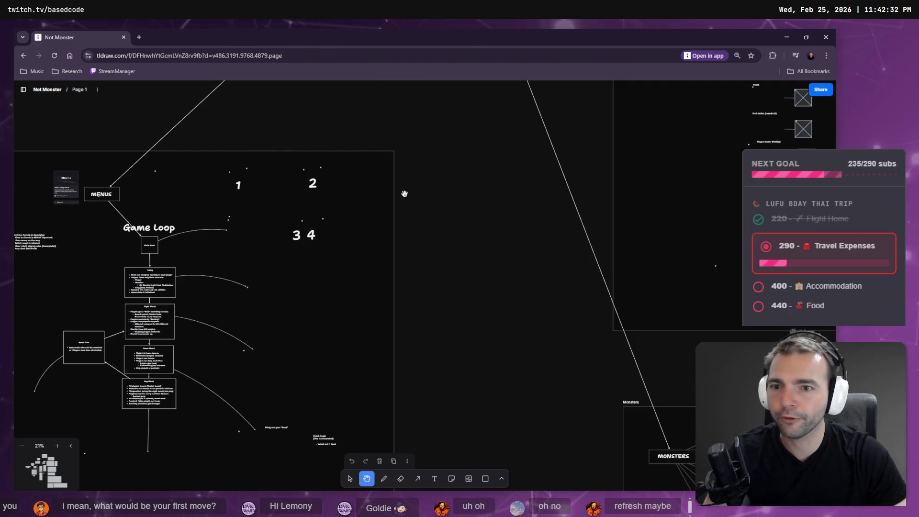
pyautogui.hotkey('ctrl', 'r')
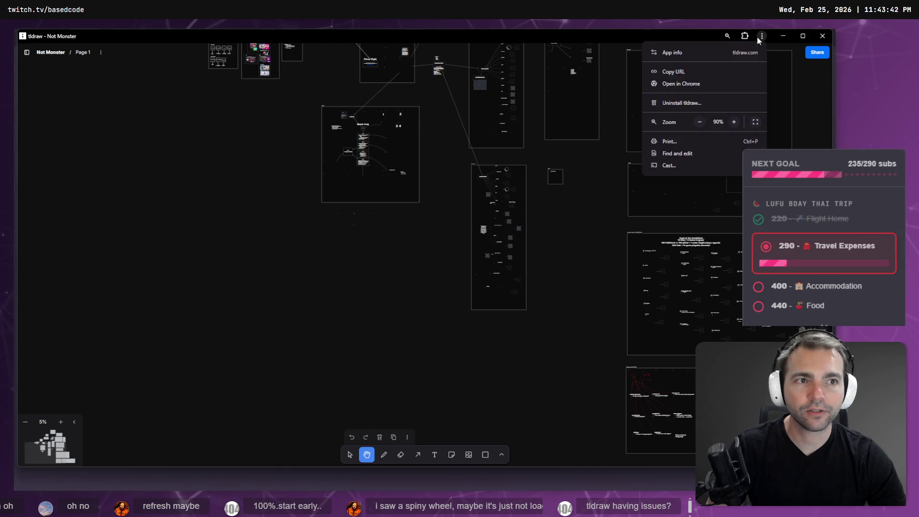
pyautogui.click(588, 245)
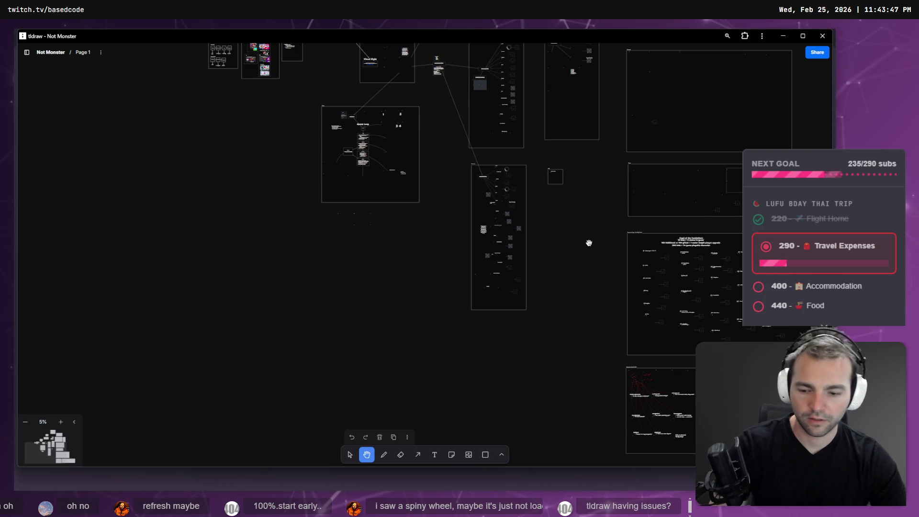
pyautogui.hotkey('ctrl', 'r')
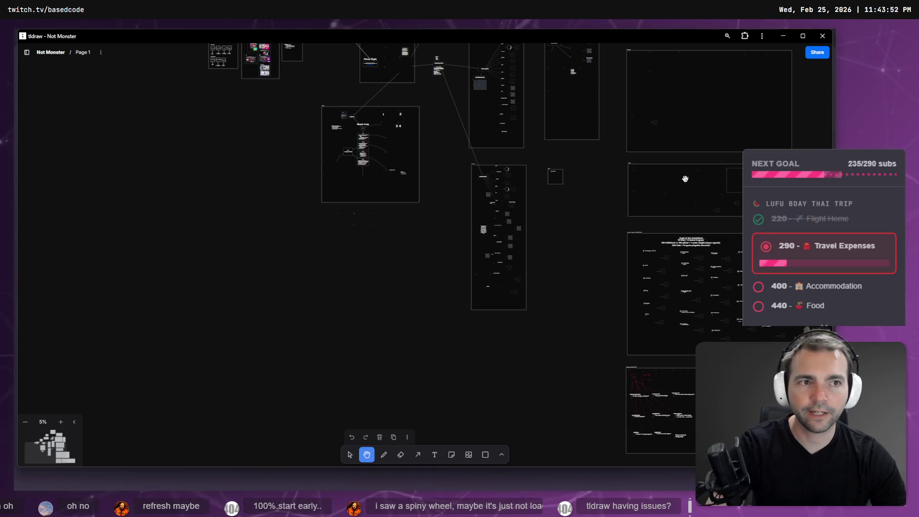
# Close the tldraw app and open tldraw.com's on-device site data list in Chrome.
pyautogui.click(828, 38)
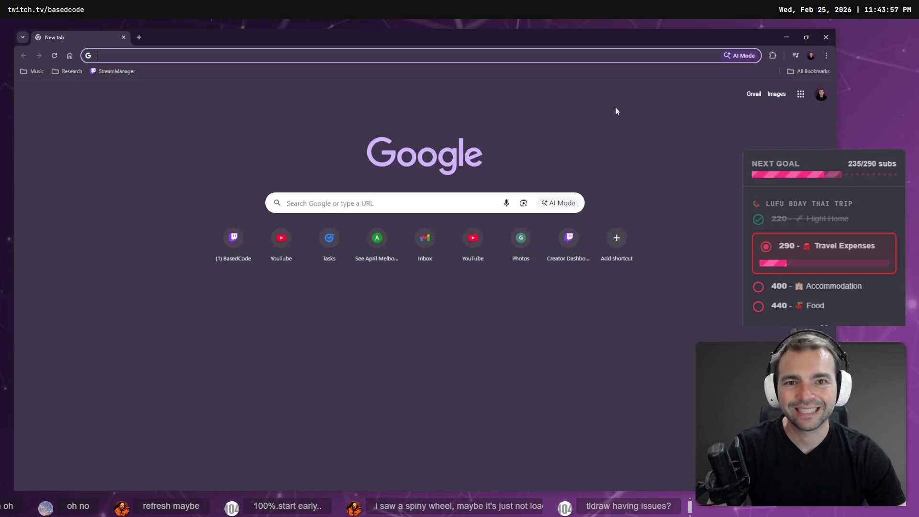
pyautogui.write('tld')
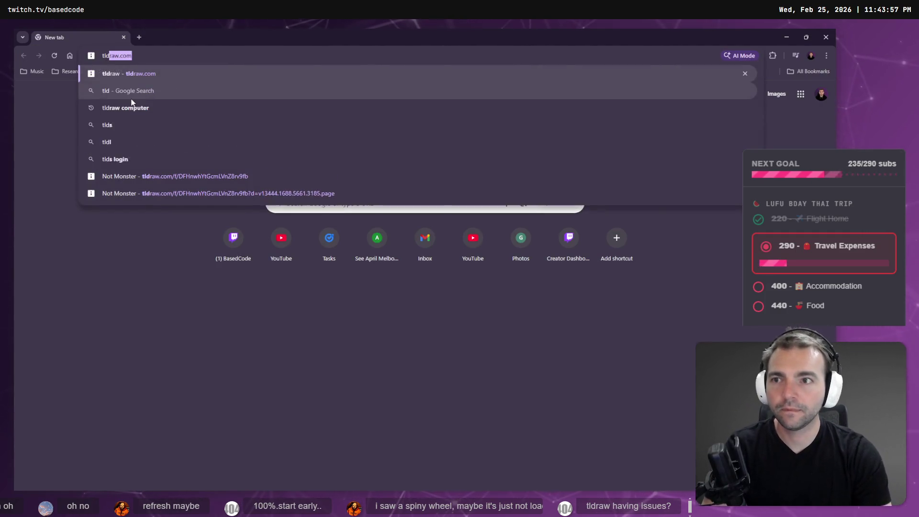
pyautogui.press('Return')
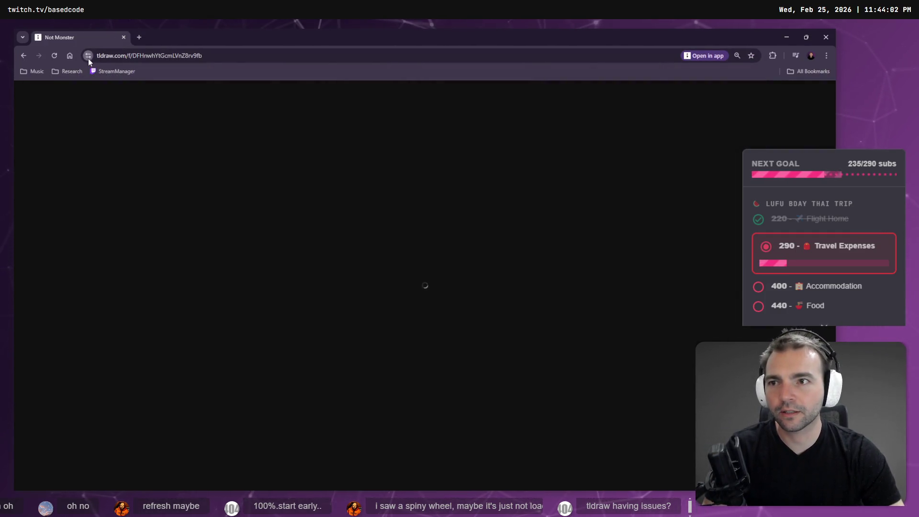
pyautogui.click(88, 57)
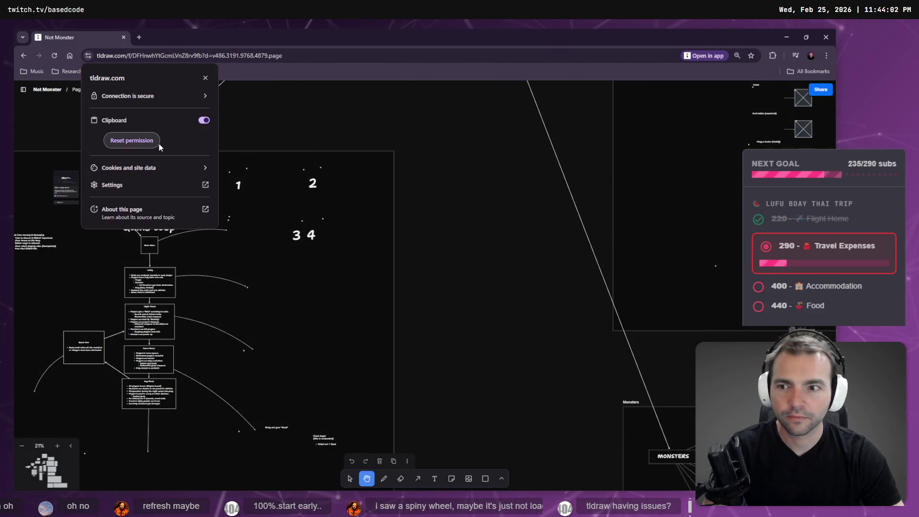
pyautogui.click(153, 167)
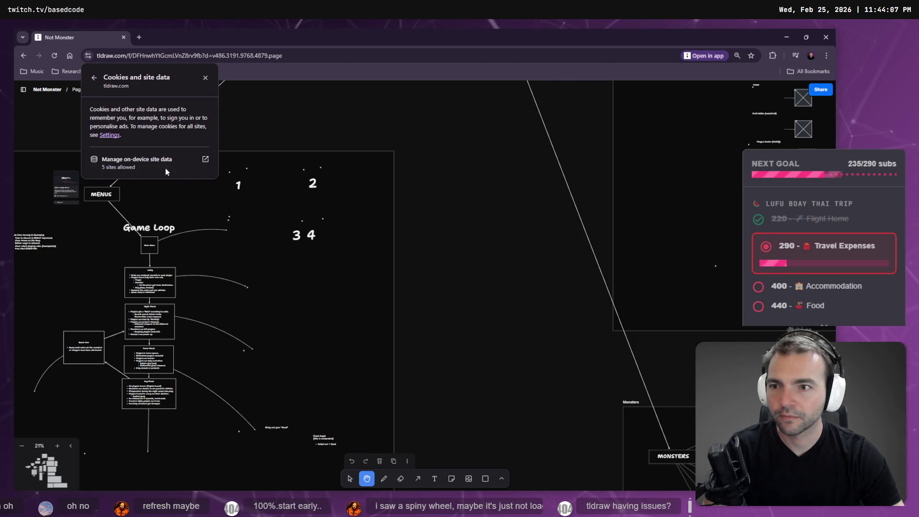
pyautogui.click(149, 165)
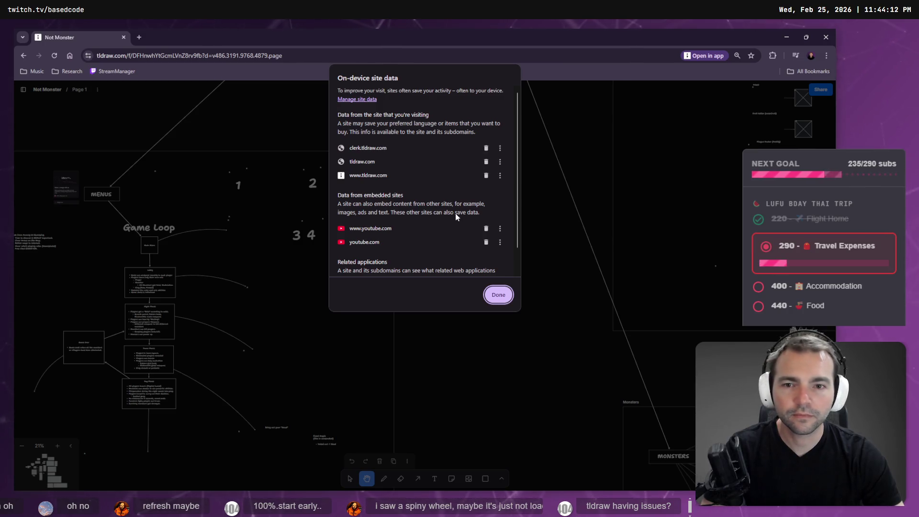
pyautogui.scroll(-1, 469, 197)
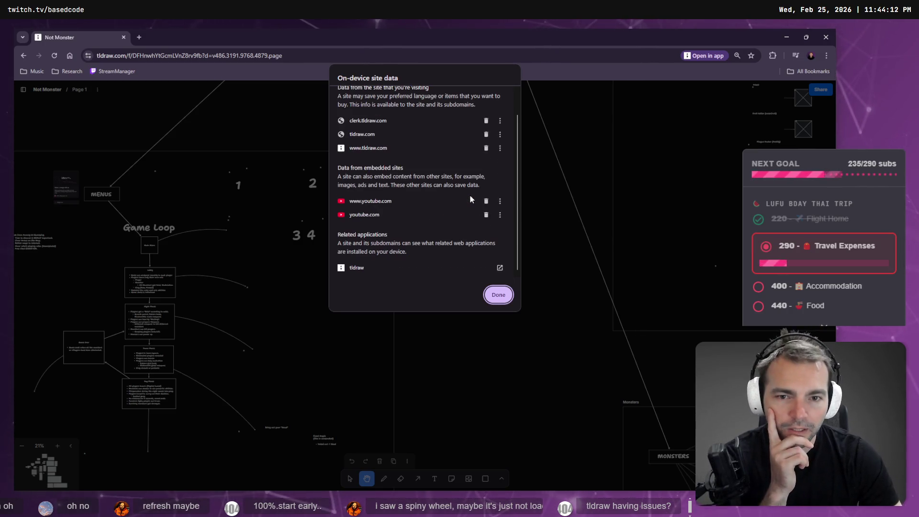
pyautogui.scroll(1, 466, 246)
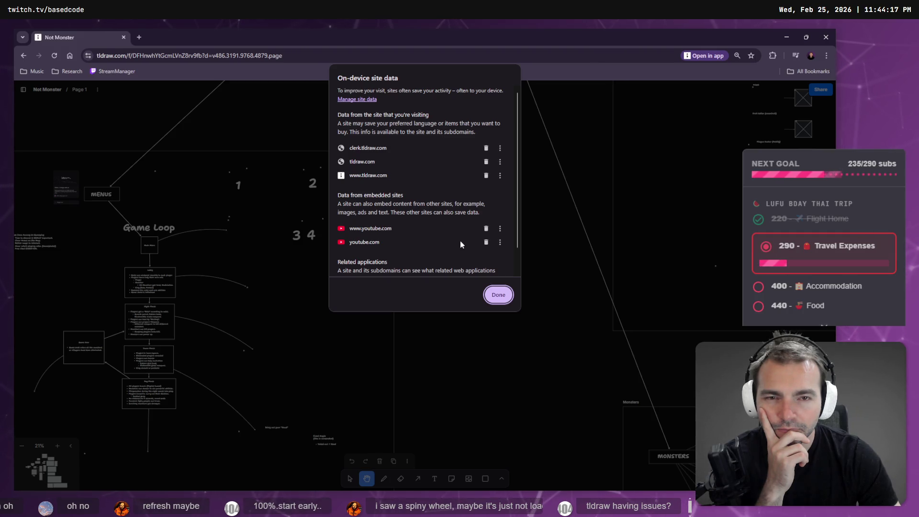
pyautogui.click(486, 148)
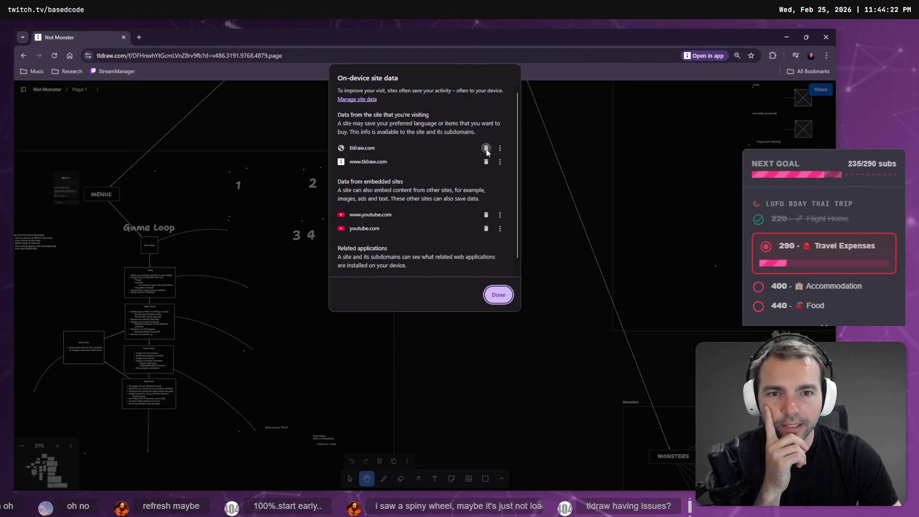
pyautogui.click(486, 149)
pyautogui.click(486, 149)
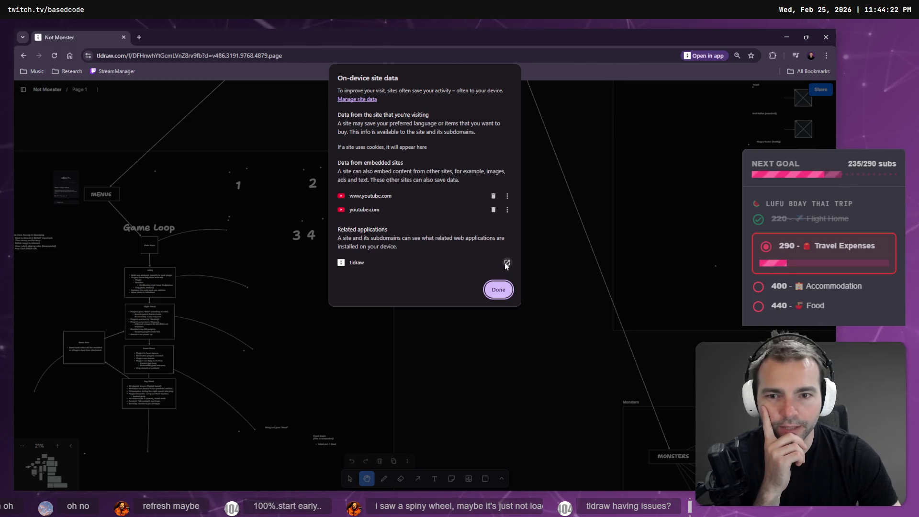
pyautogui.click(504, 293)
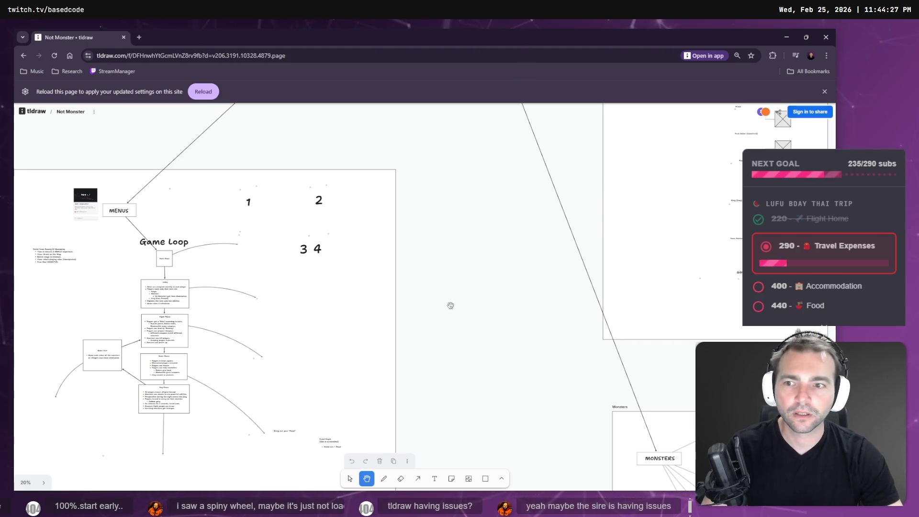
# Dismiss the sharing sign-in prompt and reload tldraw.
pyautogui.scroll(-5, 445, 240)
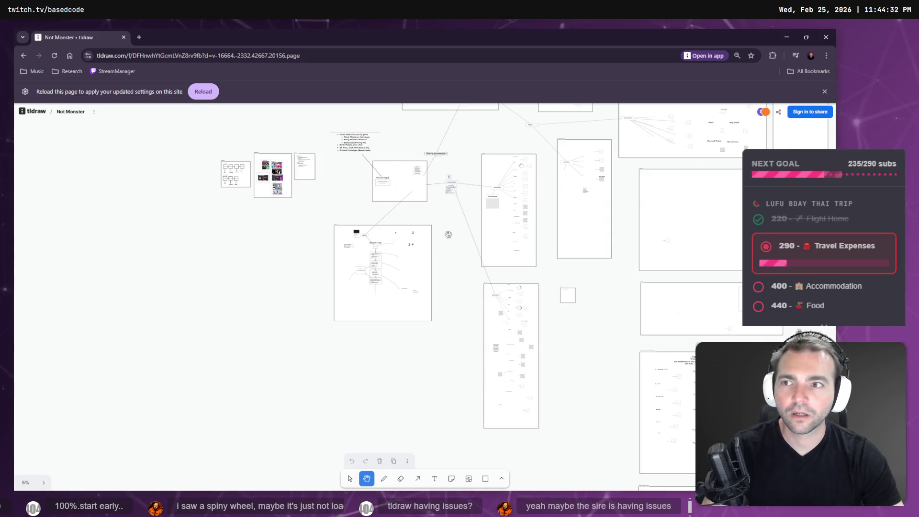
pyautogui.click(777, 114)
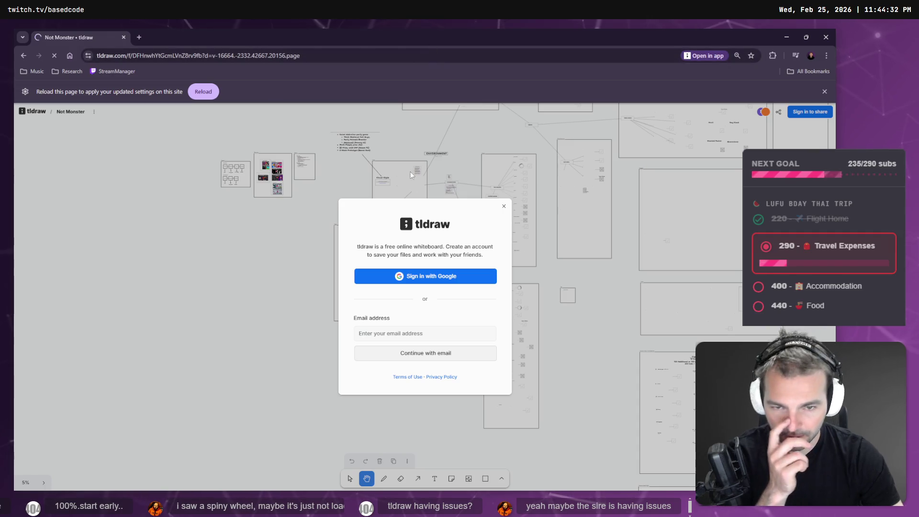
pyautogui.click(431, 275)
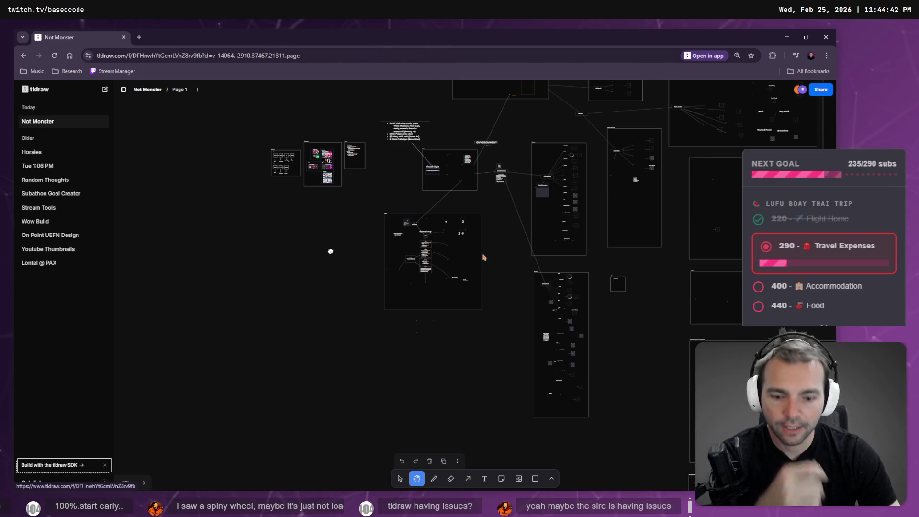
pyautogui.moveTo(331, 252); pyautogui.dragTo(299, 251)
pyautogui.press('F12')
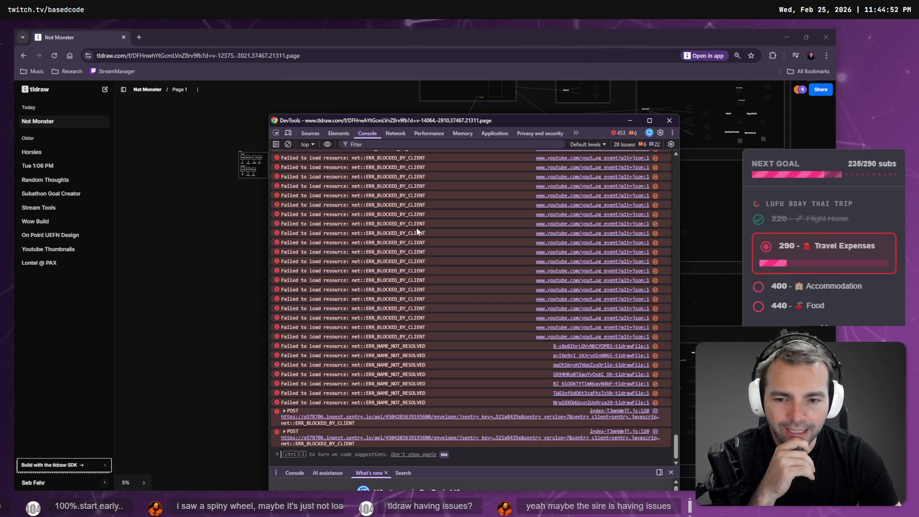
pyautogui.scroll(10, 446, 386)
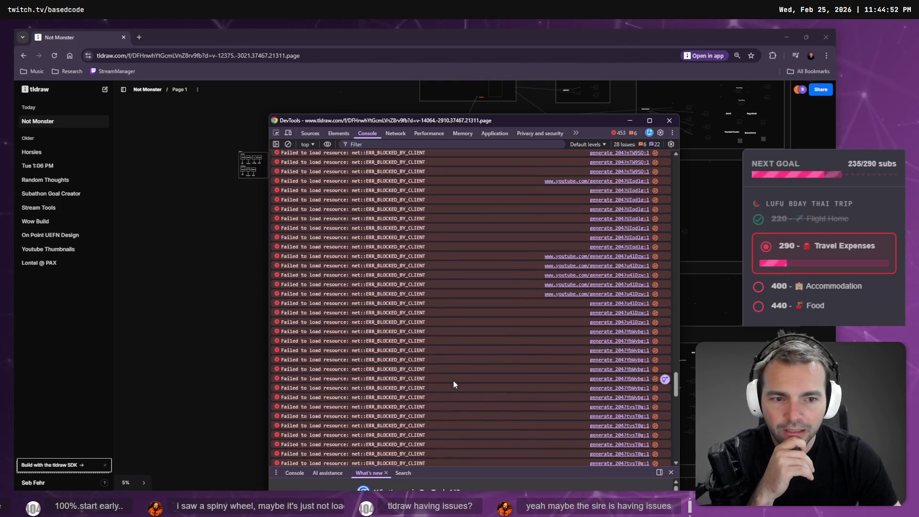
pyautogui.scroll(5, 459, 383)
pyautogui.scroll(5, 459, 379)
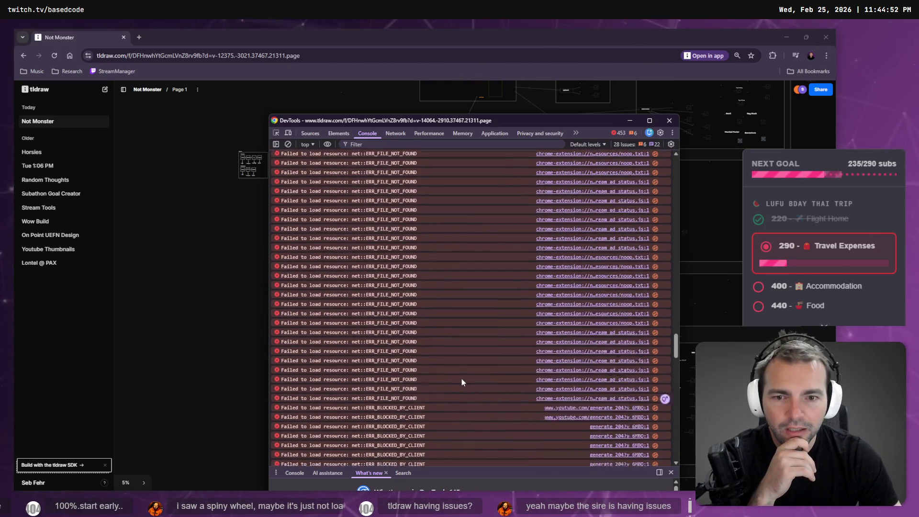
pyautogui.scroll(10, 475, 371)
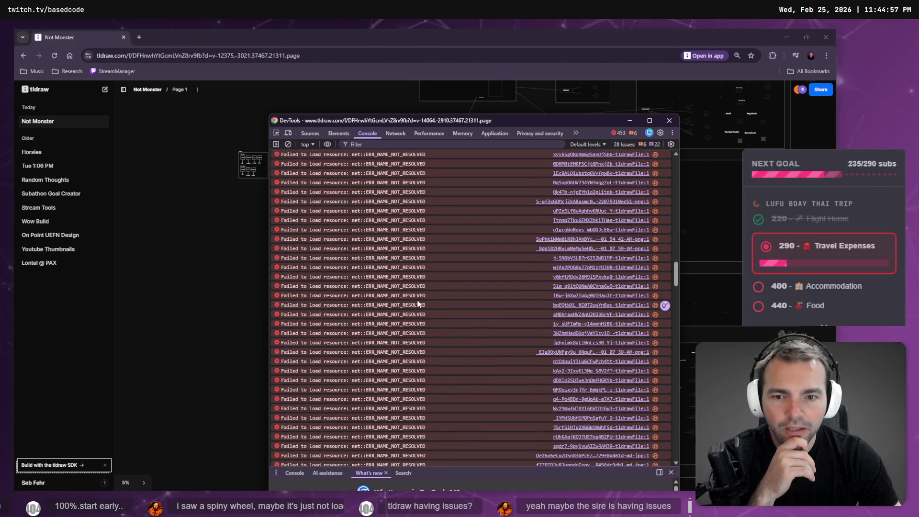
pyautogui.scroll(-5, 359, 307)
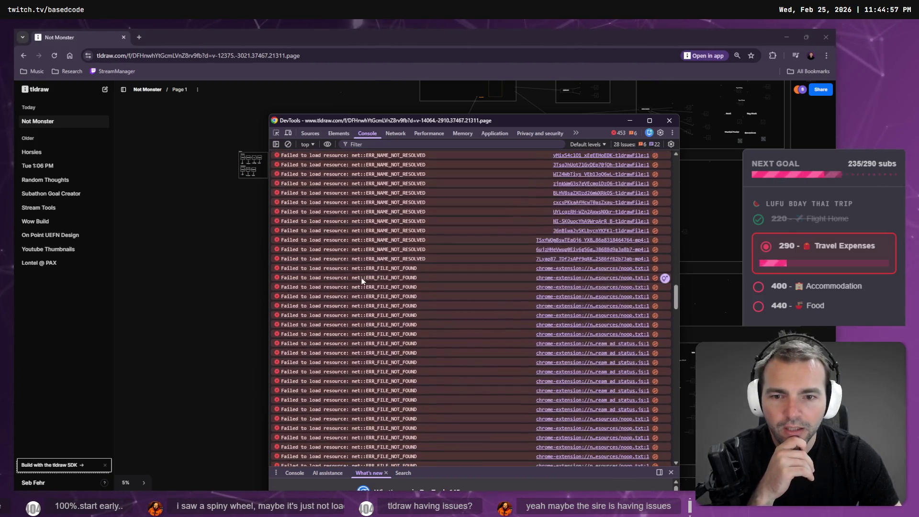
pyautogui.scroll(-10, 369, 268)
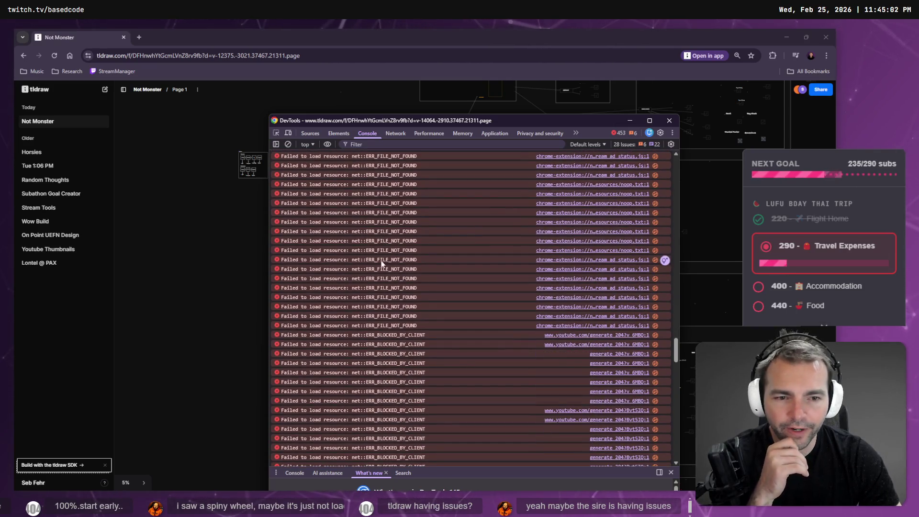
pyautogui.click(669, 121)
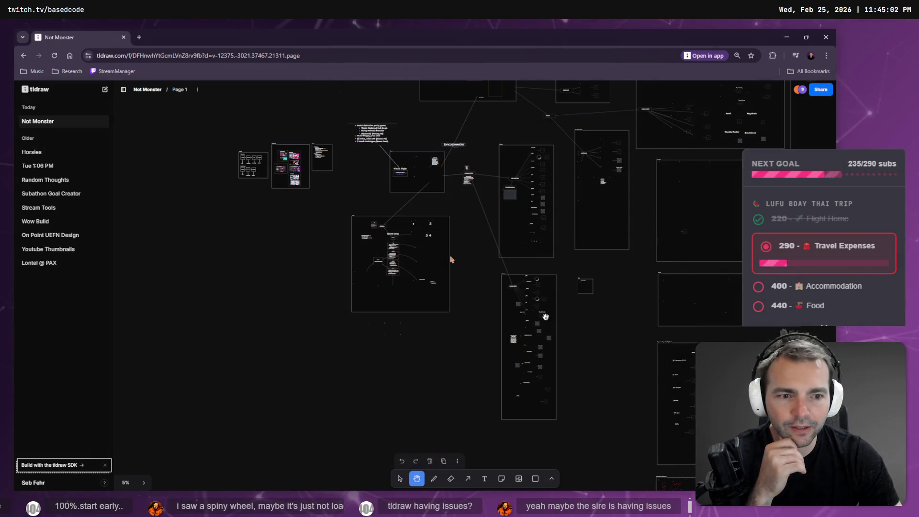
# Zoom from 6% to 27% and pan onto the Game Loop frame's phase flowchart.
pyautogui.moveTo(448, 227)
pyautogui.mouseDown()
pyautogui.moveTo(550, 275)
pyautogui.moveTo(627, 342)
pyautogui.mouseUp()
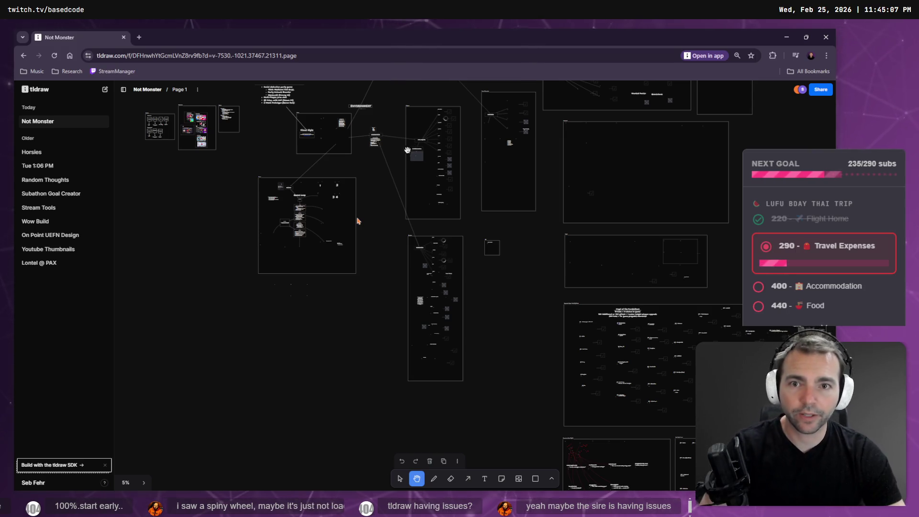
pyautogui.scroll(10, 379, 310)
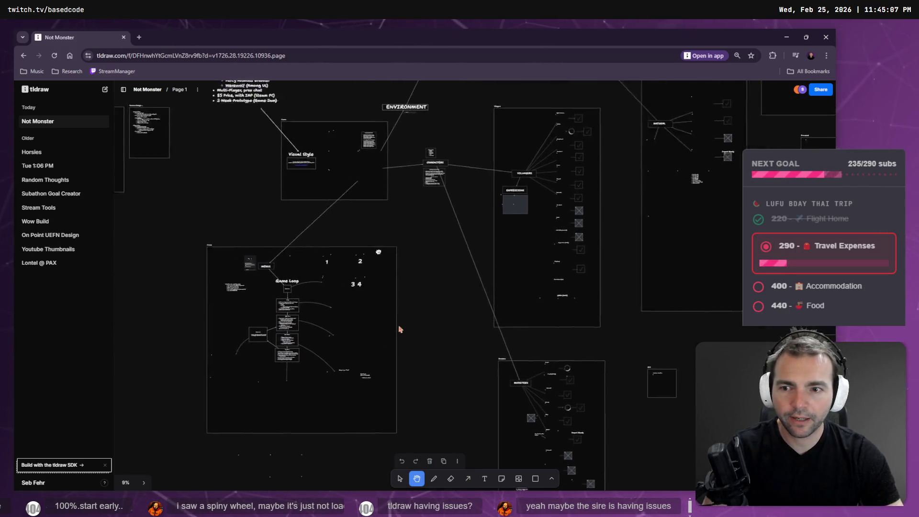
pyautogui.scroll(5, 380, 310)
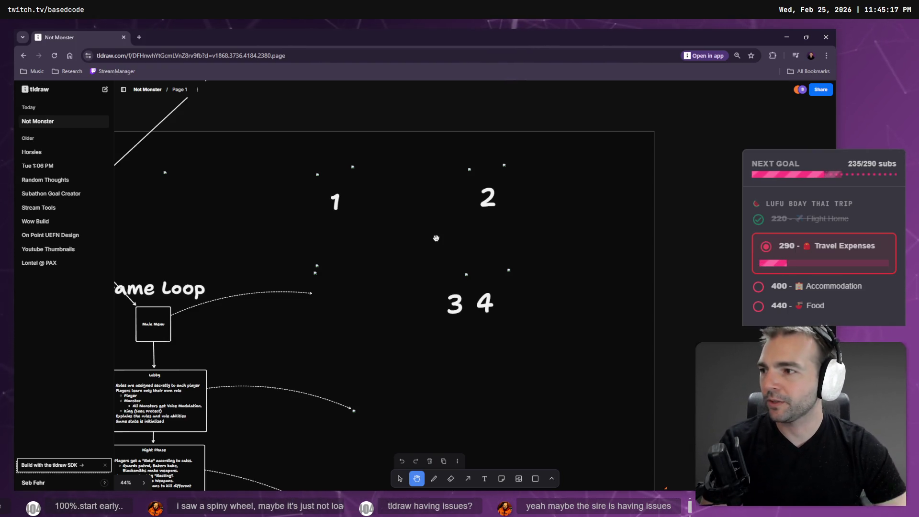
pyautogui.scroll(-10, 469, 243)
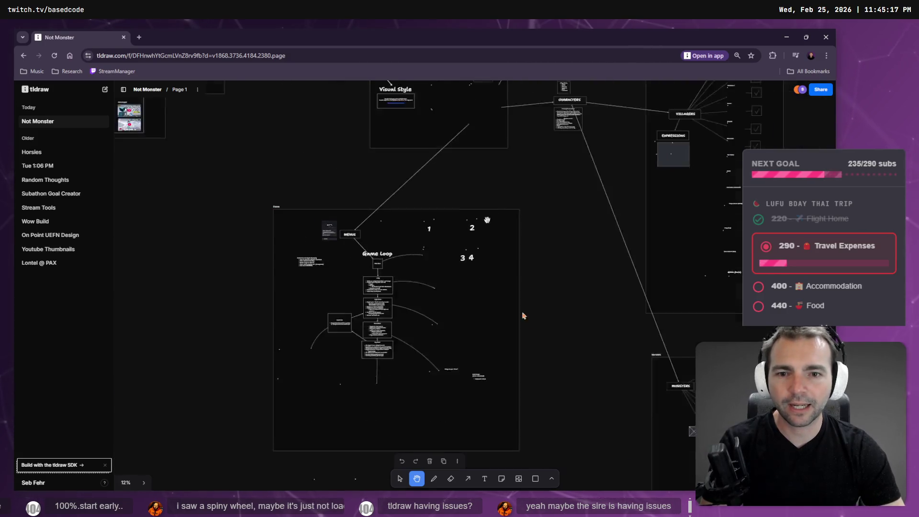
pyautogui.moveTo(512, 141); pyautogui.dragTo(459, 230)
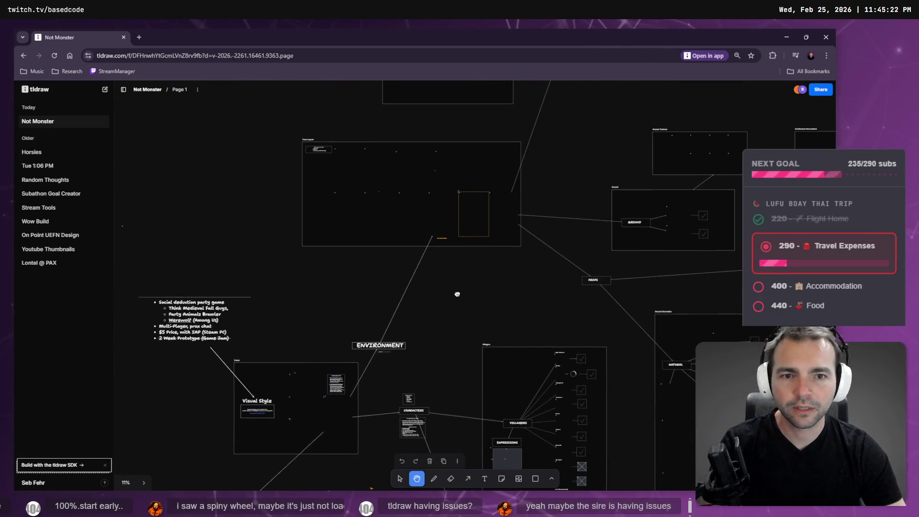
pyautogui.scroll(5, 462, 205)
pyautogui.scroll(10, 462, 206)
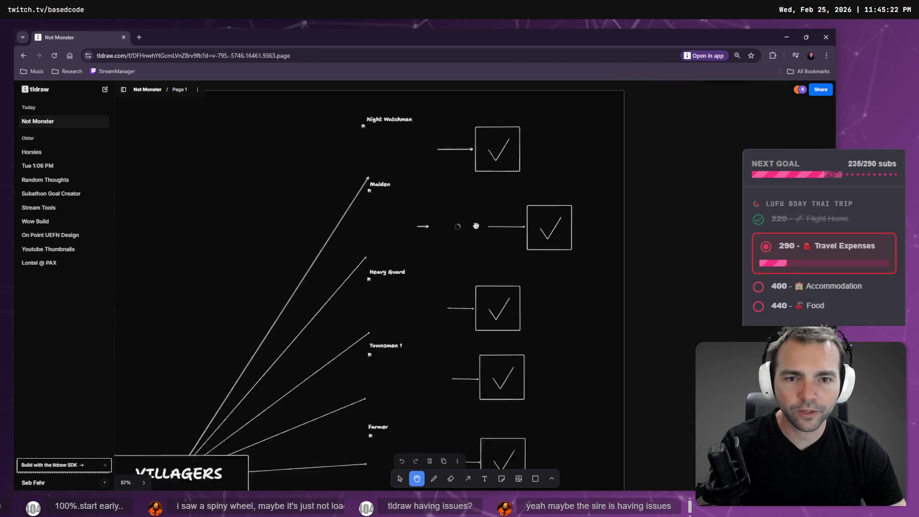
pyautogui.scroll(-15, 447, 246)
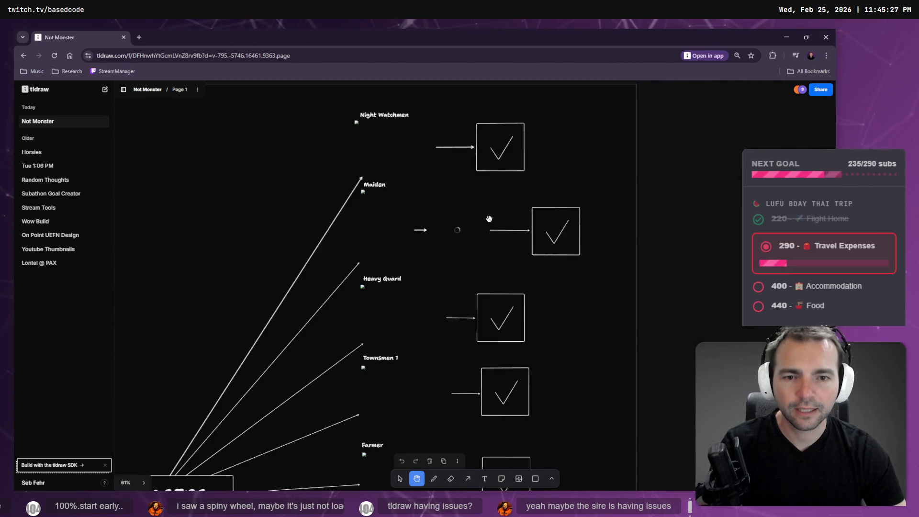
pyautogui.moveTo(335, 363)
pyautogui.mouseDown()
pyautogui.moveTo(521, 247)
pyautogui.moveTo(557, 209)
pyautogui.moveTo(512, 169)
pyautogui.mouseUp()
pyautogui.scroll(2, 530, 176)
pyautogui.scroll(6, 507, 166)
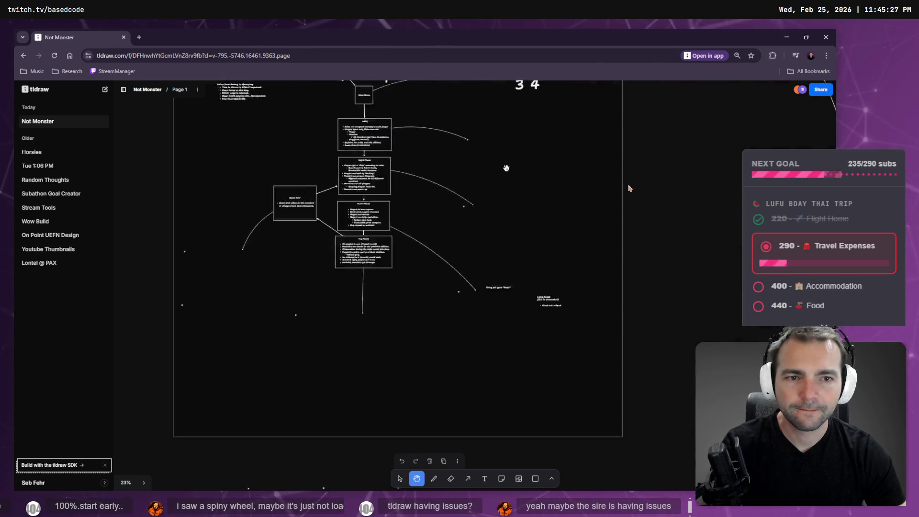
pyautogui.moveTo(575, 325); pyautogui.dragTo(540, 363)
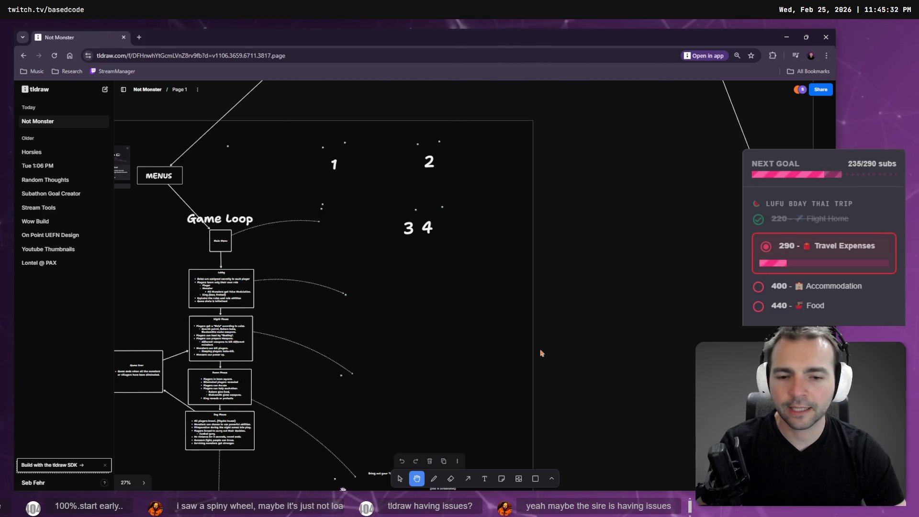
# Export the image beside the number 2 as a PNG.
pyautogui.press('v')
pyautogui.click(429, 167)
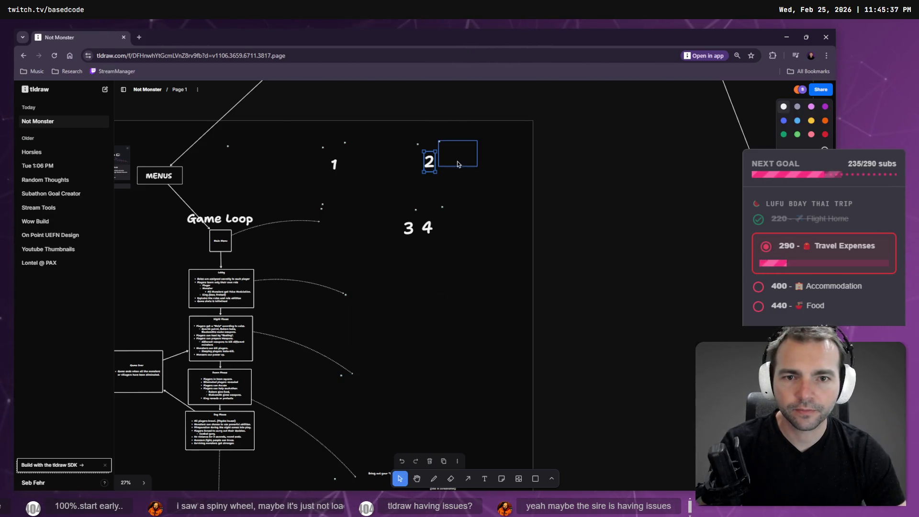
pyautogui.click(453, 177)
pyautogui.rightClick(472, 184)
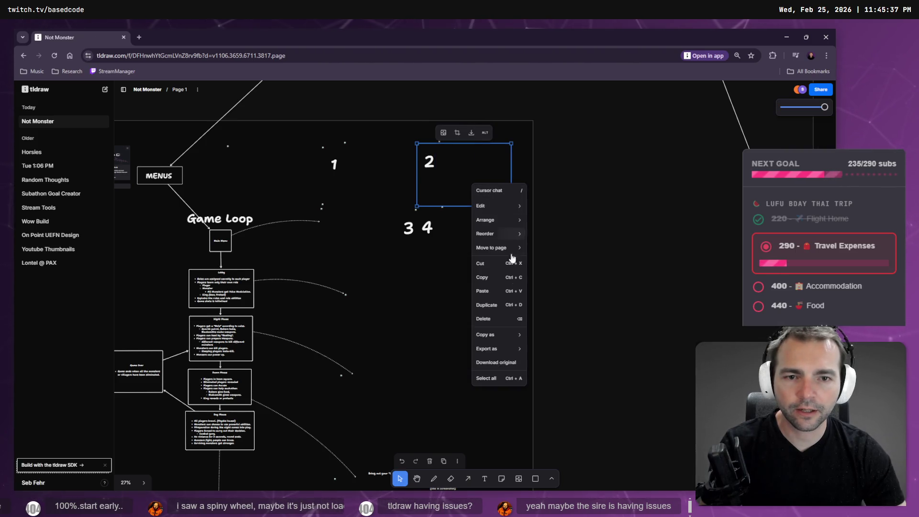
pyautogui.moveTo(500, 349)
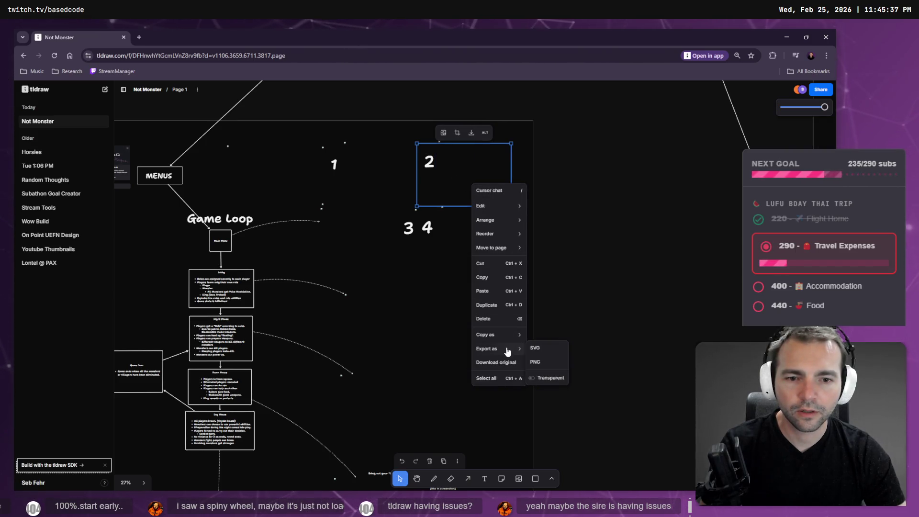
pyautogui.click(548, 362)
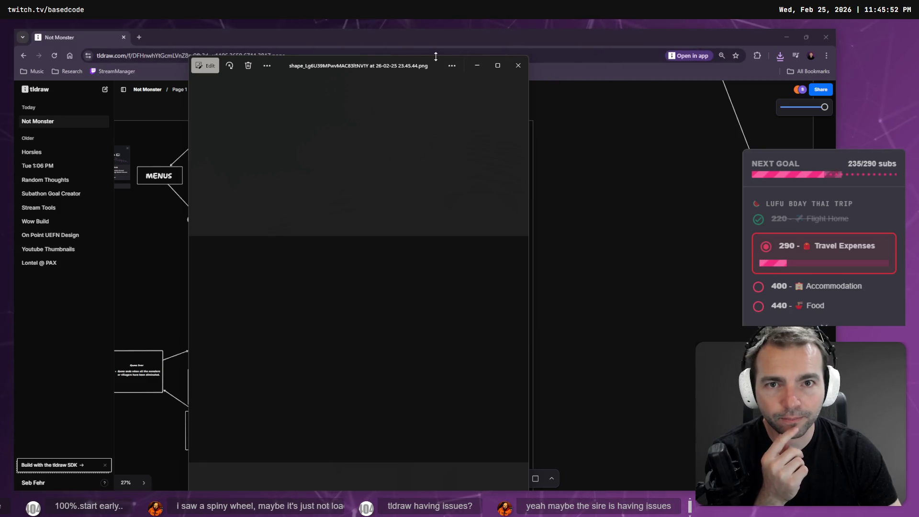
# Inspect the exported PNG in Photos, close it, and reload the Not Monster board.
pyautogui.moveTo(435, 56)
pyautogui.mouseDown()
pyautogui.moveTo(401, 302)
pyautogui.moveTo(383, 171)
pyautogui.mouseUp()
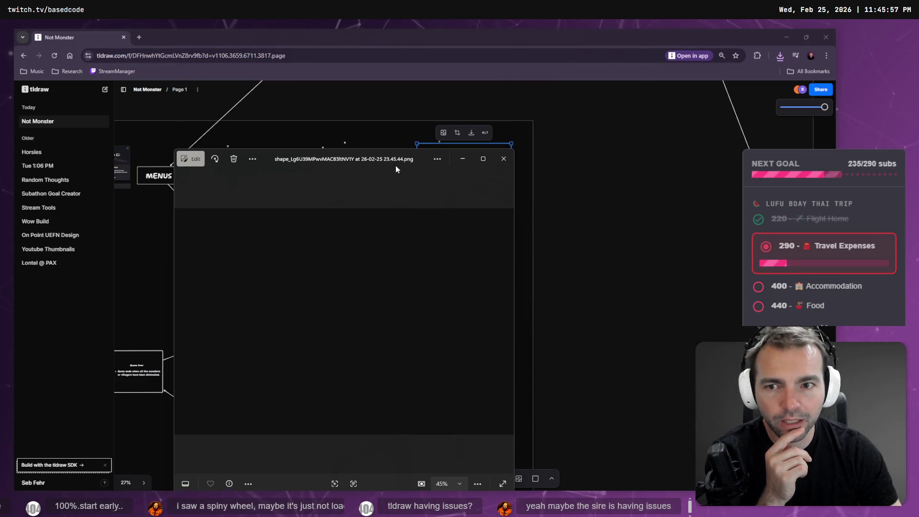
pyautogui.click(504, 160)
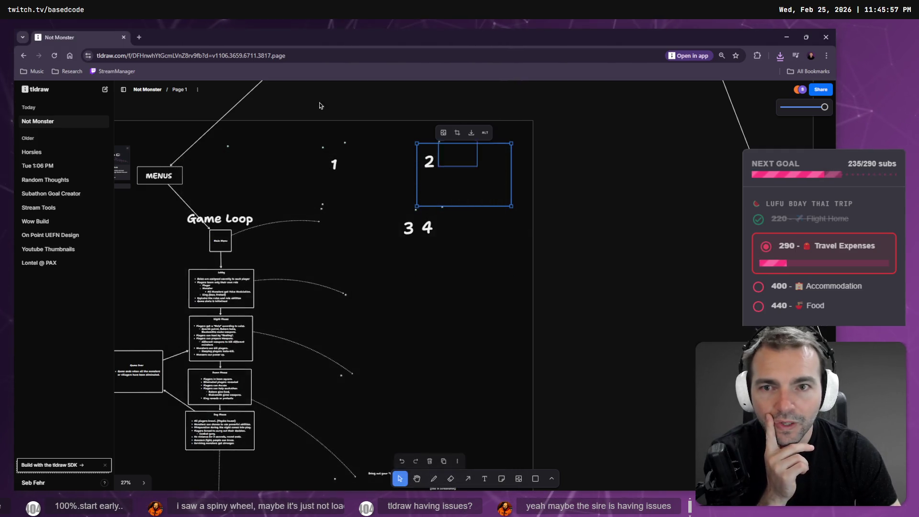
pyautogui.click(53, 55)
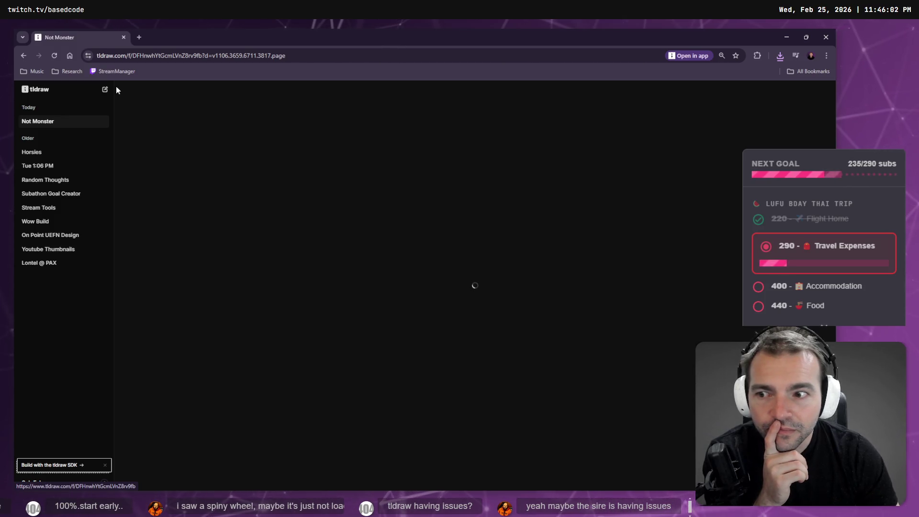
# Open the Horsies board, scroll around its canvas, then return to Not Monster.
pyautogui.click(63, 157)
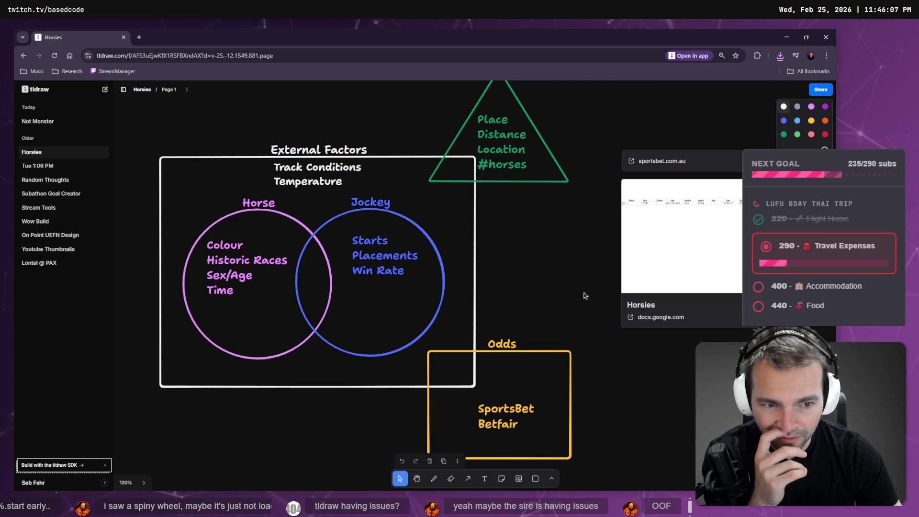
pyautogui.scroll(-10, 585, 296)
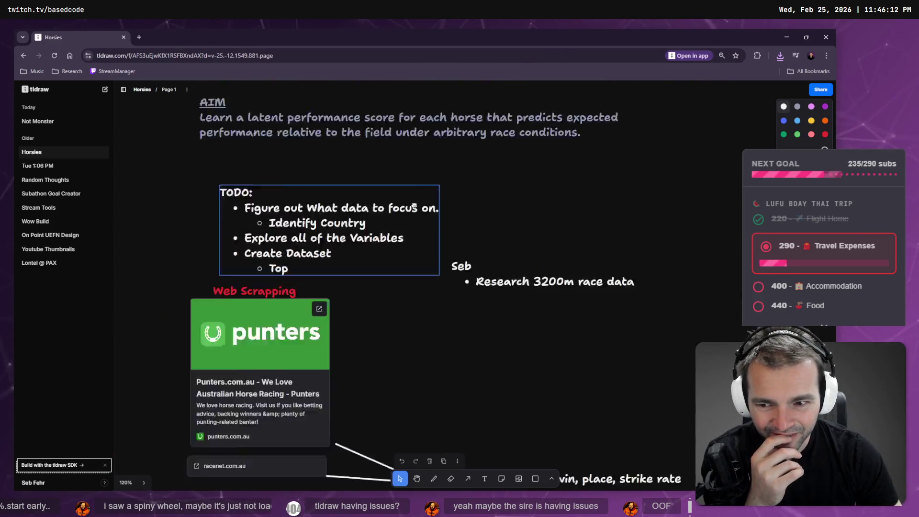
pyautogui.scroll(-4, 414, 207)
pyautogui.scroll(5, 351, 189)
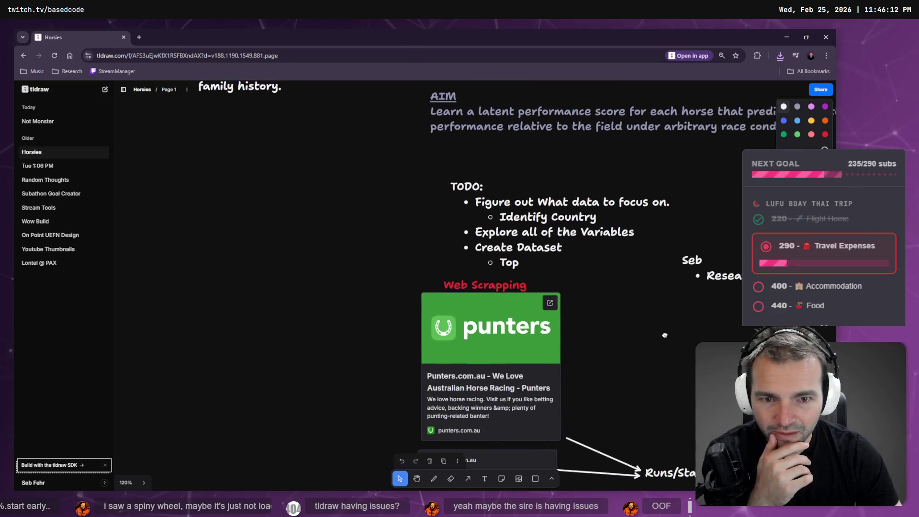
pyautogui.click(53, 123)
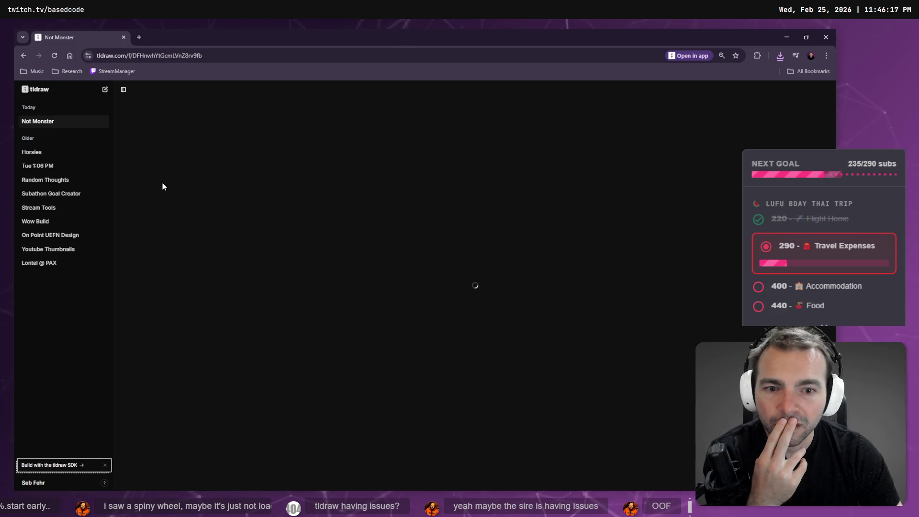
# Pan to the Visual Style and CHARACTERS notes, view Subathon Goal Creator, then return to Not Monster.
pyautogui.scroll(10, 222, 223)
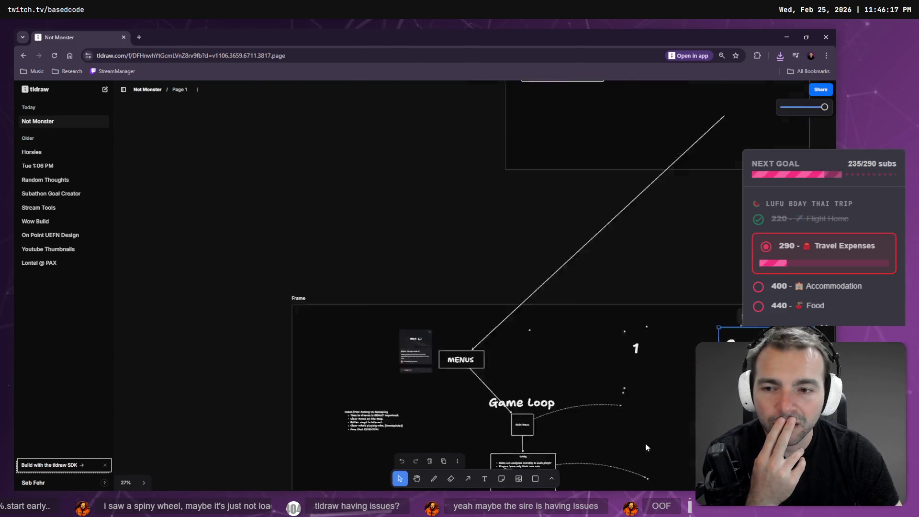
pyautogui.moveTo(671, 304)
pyautogui.mouseDown()
pyautogui.moveTo(489, 321)
pyautogui.moveTo(53, 182)
pyautogui.mouseUp()
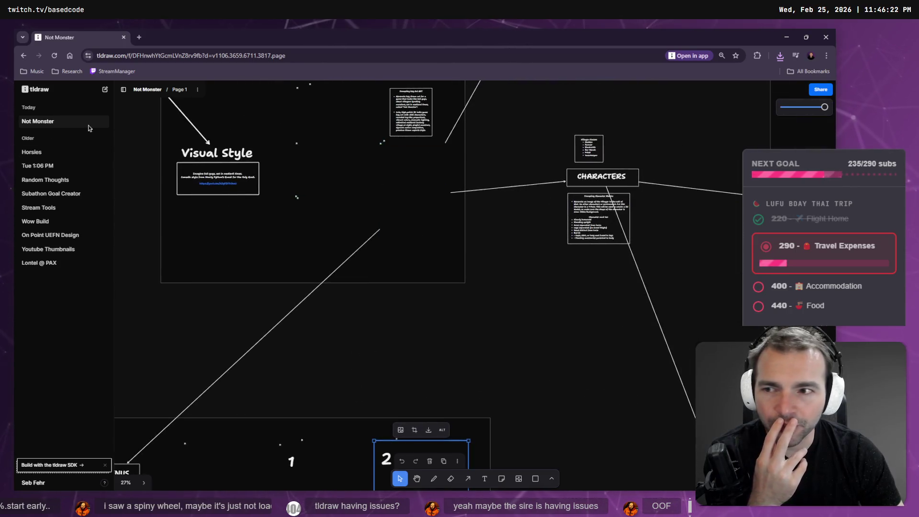
pyautogui.click(67, 198)
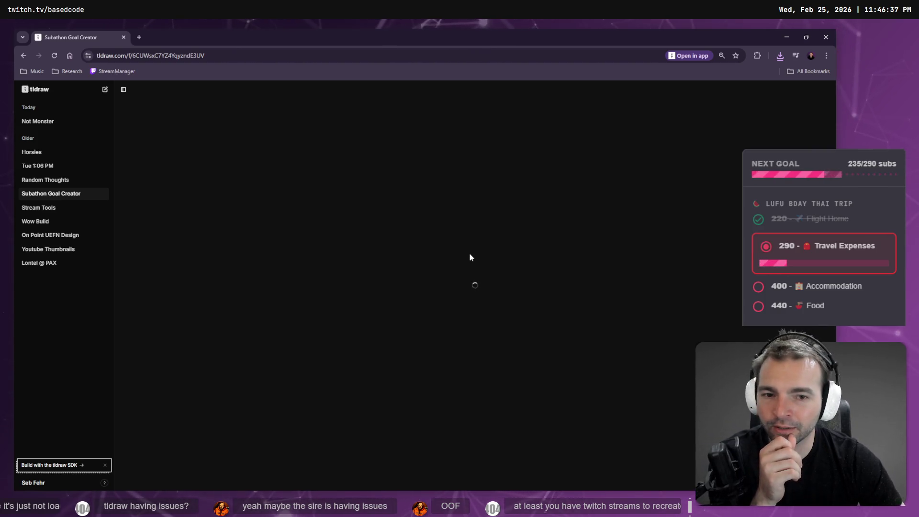
pyautogui.scroll(-5, 452, 367)
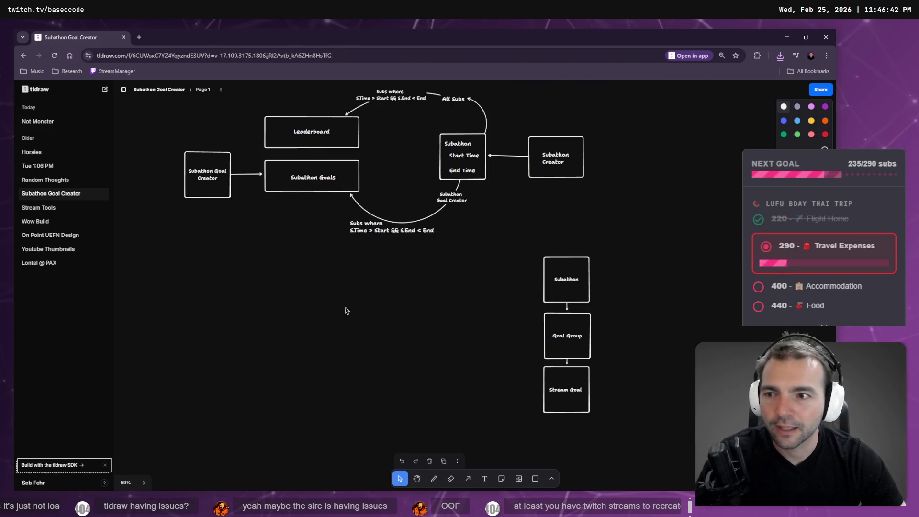
pyautogui.click(34, 122)
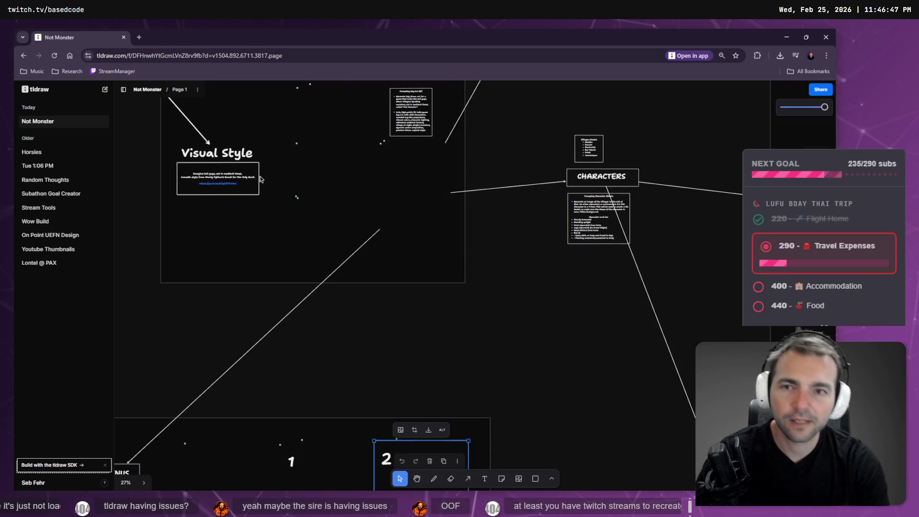
# Zoom out over the Not Monster board, then Alt+Tab to the ChatGPT window.
pyautogui.hscroll(5, 564, 284)
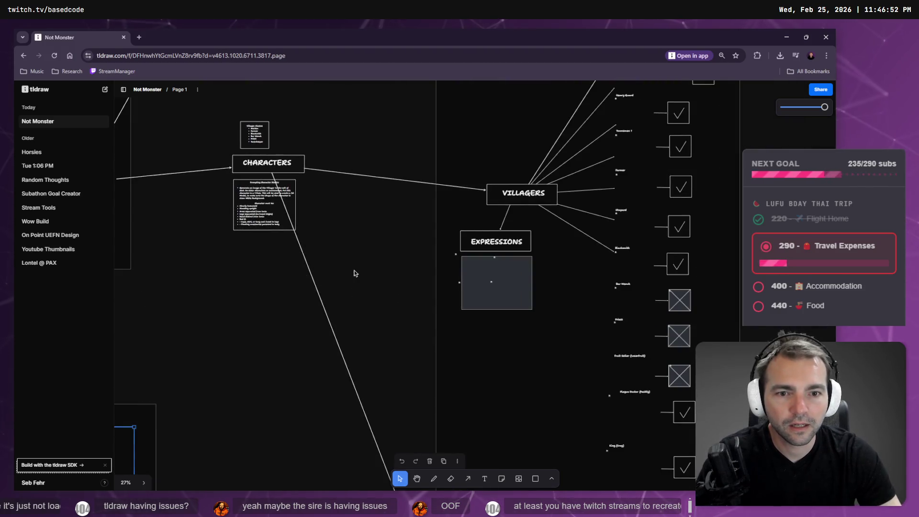
pyautogui.scroll(-10, 356, 273)
pyautogui.scroll(3, 321, 157)
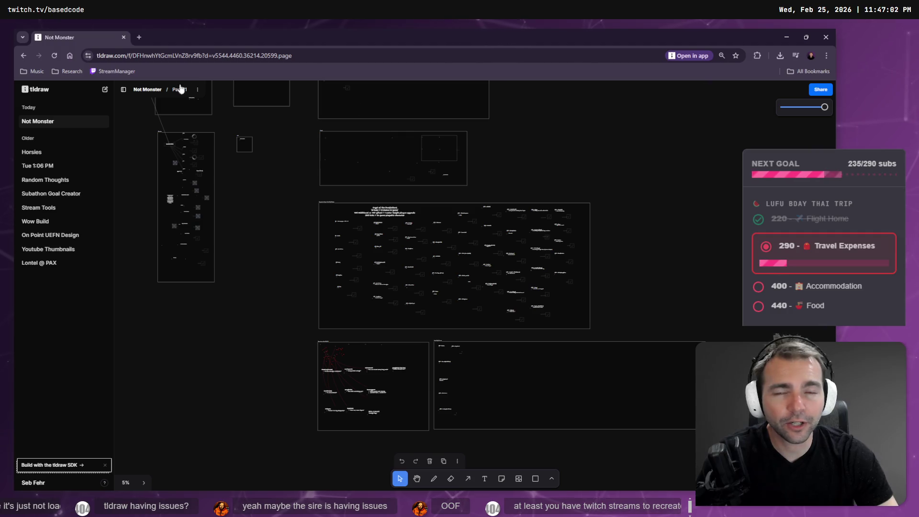
pyautogui.hotkey('alt', 'Tab')
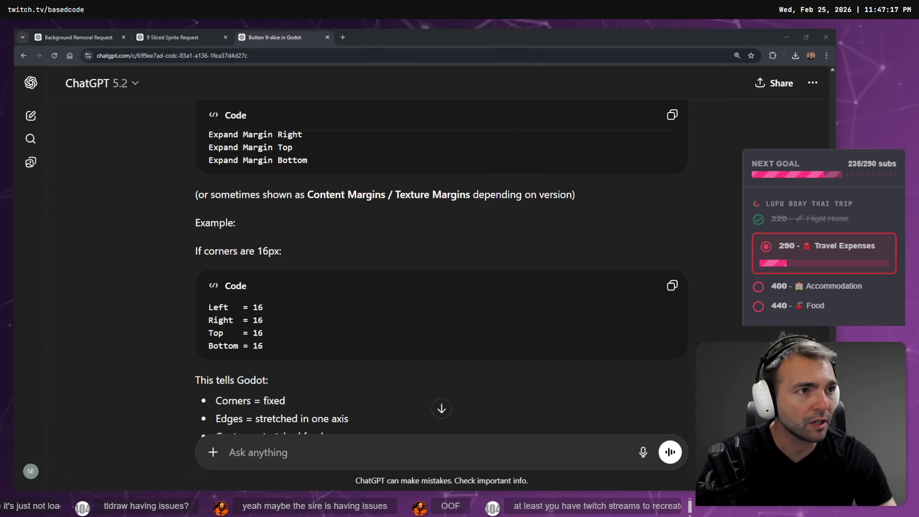
# Alt+Tab back to the tldraw window showing the Game Loop phase flowchart.
pyautogui.hotkey('alt', 'Tab')
pyautogui.scroll(-5, 386, 212)
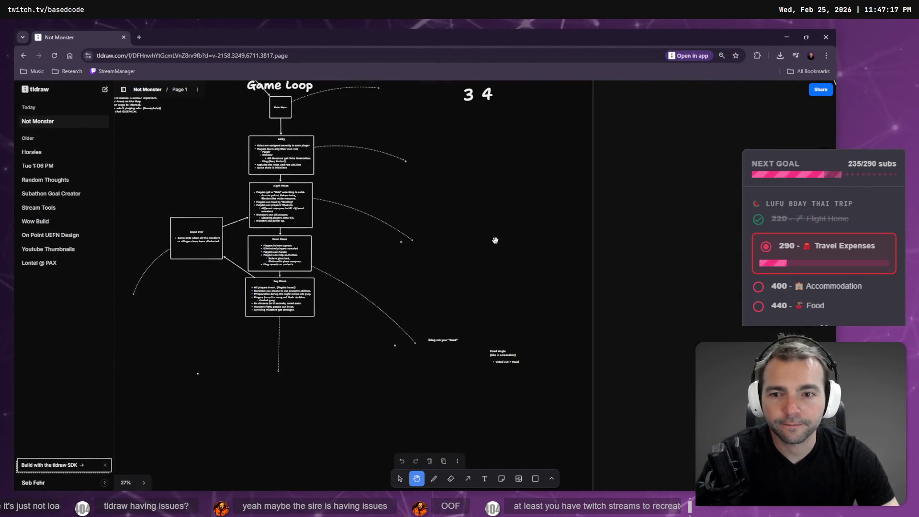
# Zoom out to a 6% overview of every planning frame on the Not Monster board.
pyautogui.scroll(-10, 494, 240)
pyautogui.scroll(5, 547, 222)
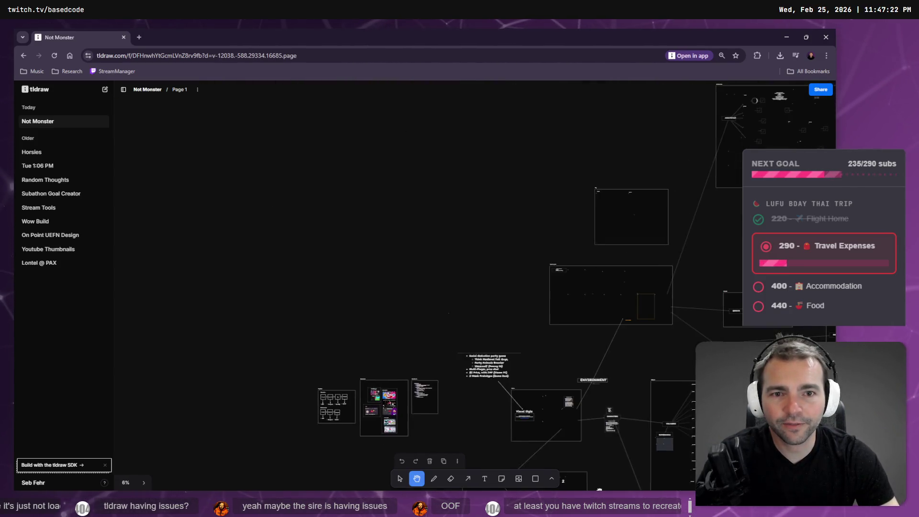
pyautogui.scroll(4, 313, 347)
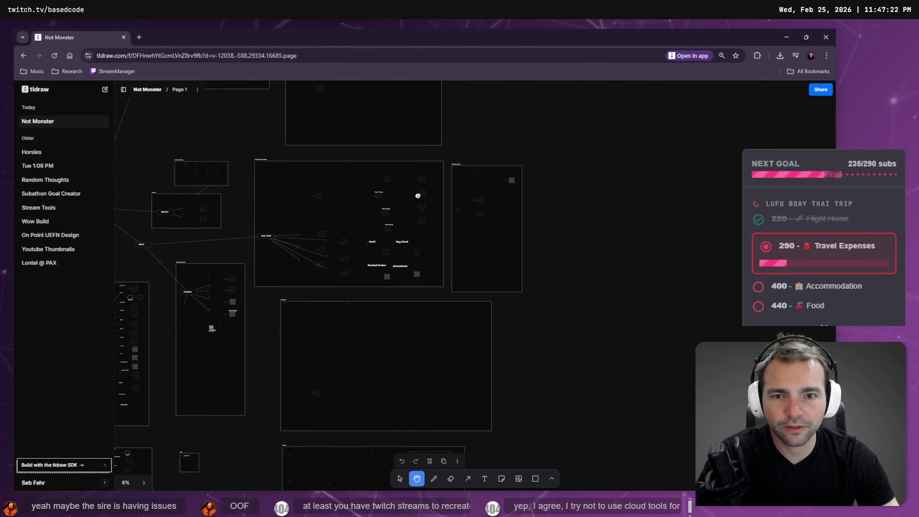
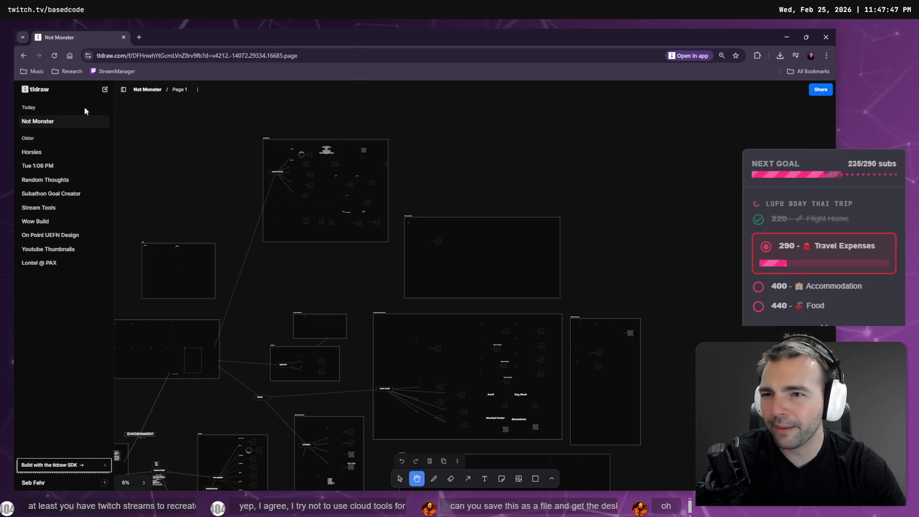
# Download the board from the page menu as Not Monster.tldr.
pyautogui.click(198, 89)
pyautogui.moveTo(207, 108)
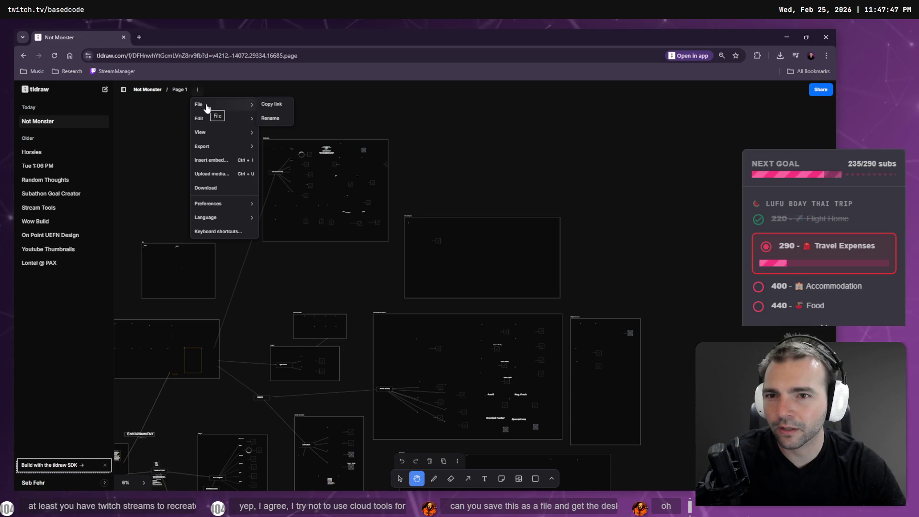
pyautogui.moveTo(242, 147)
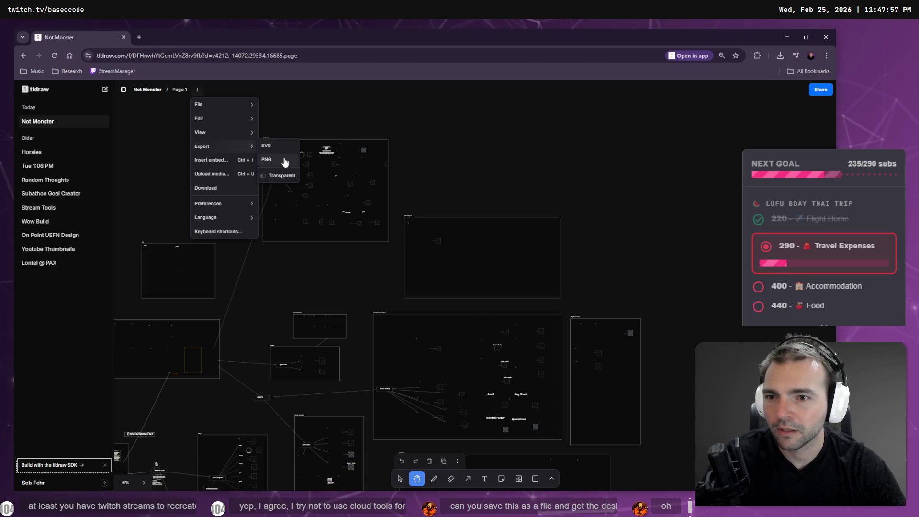
pyautogui.click(222, 190)
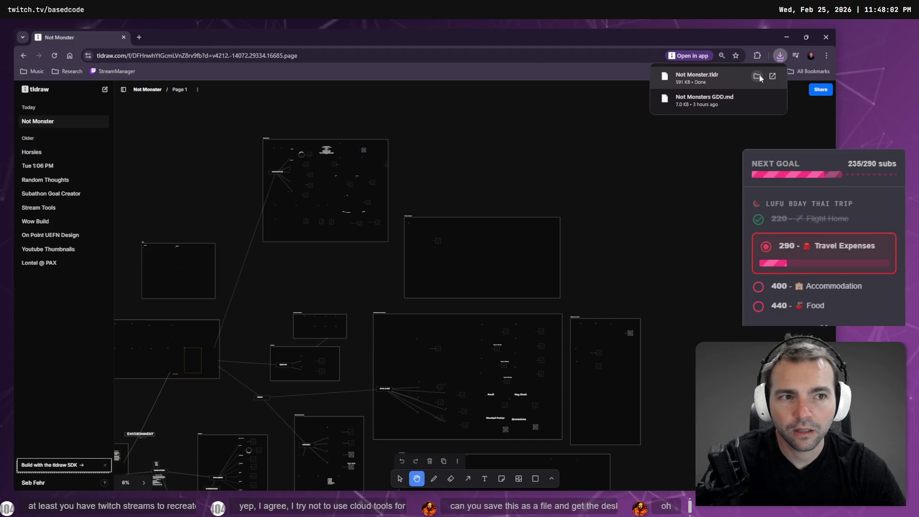
# Show Not Monster.tldr in its folder and open it with Visual Studio Code.
pyautogui.click(758, 76)
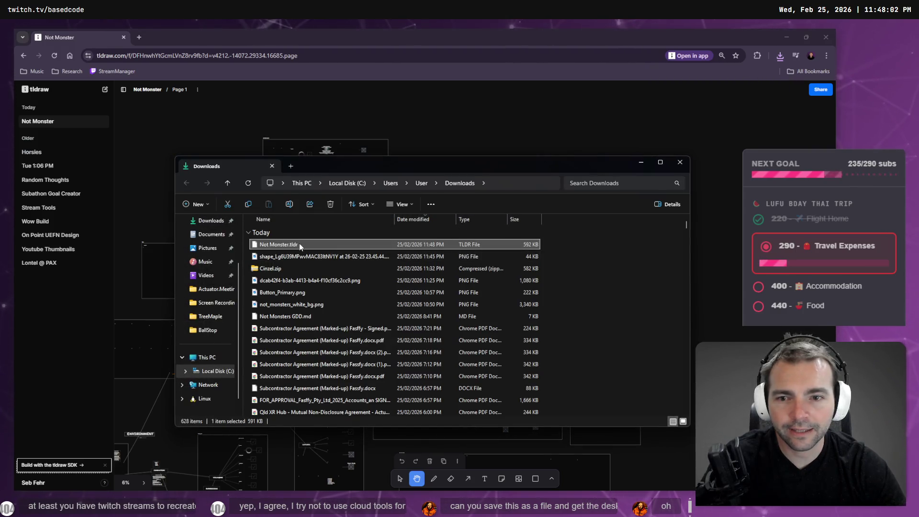
pyautogui.rightClick(300, 243)
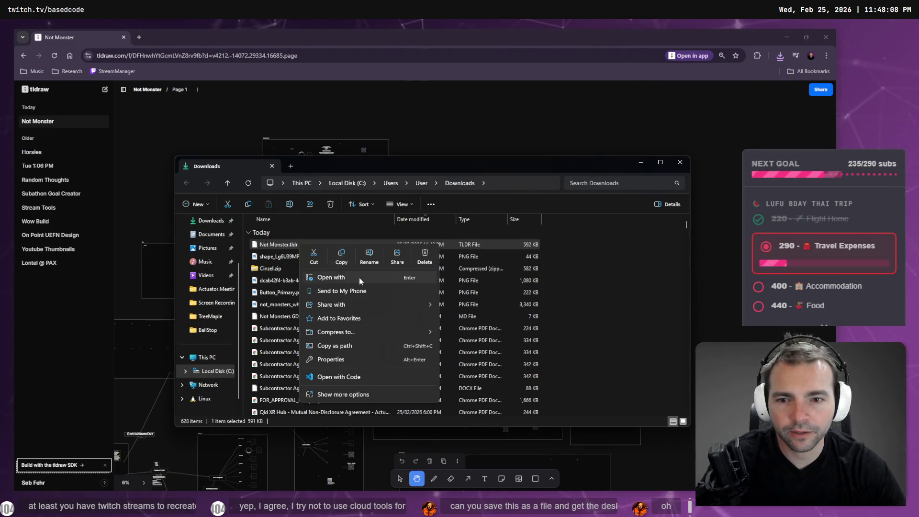
pyautogui.click(384, 376)
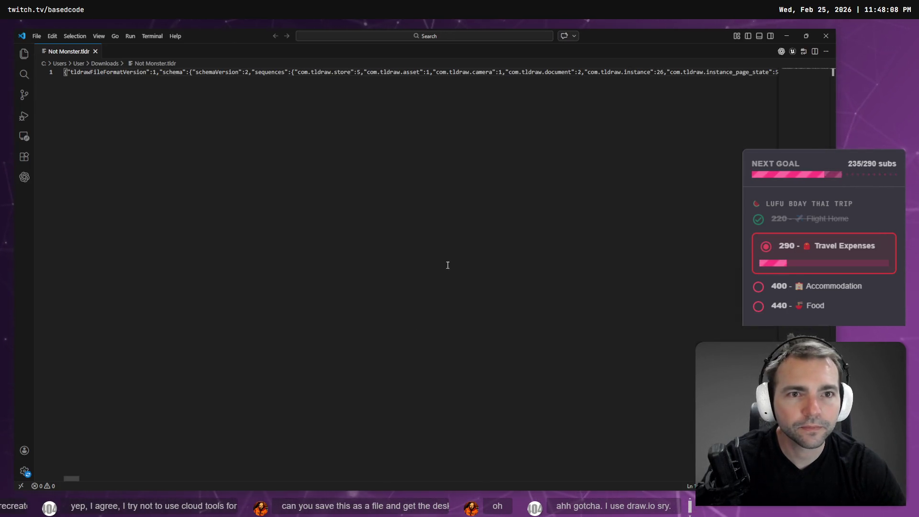
# Try Format Document on the single-line file, which reports no formatter available.
pyautogui.click(643, 92)
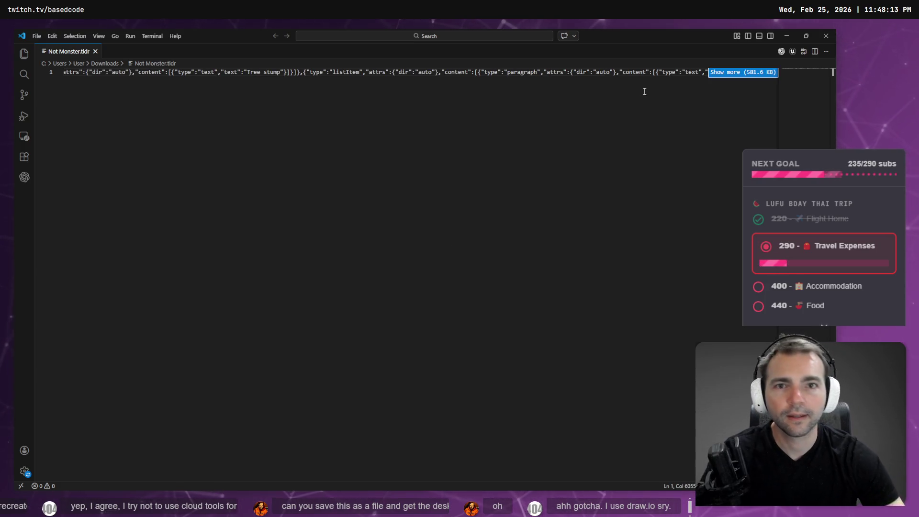
pyautogui.hotkey('ctrl', 'shift', 'p')
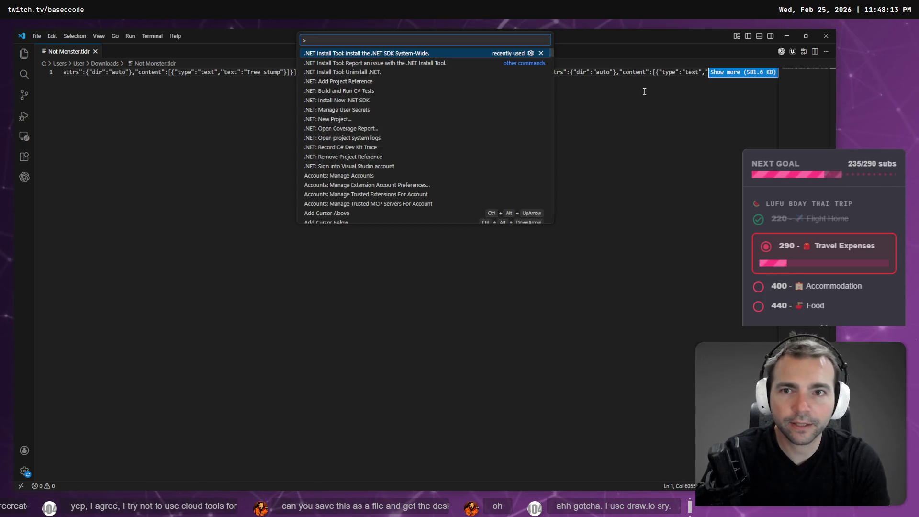
pyautogui.write('format')
pyautogui.press('Down')
pyautogui.press('Return')
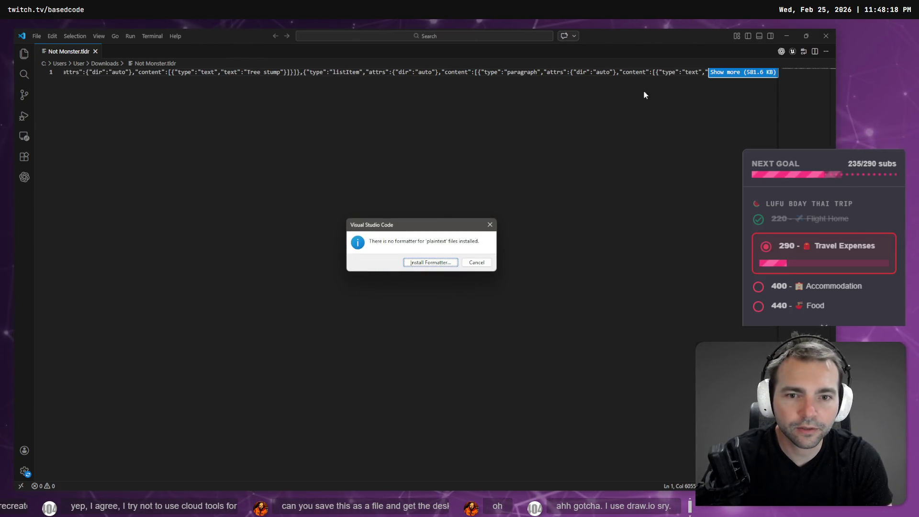
pyautogui.press('Escape')
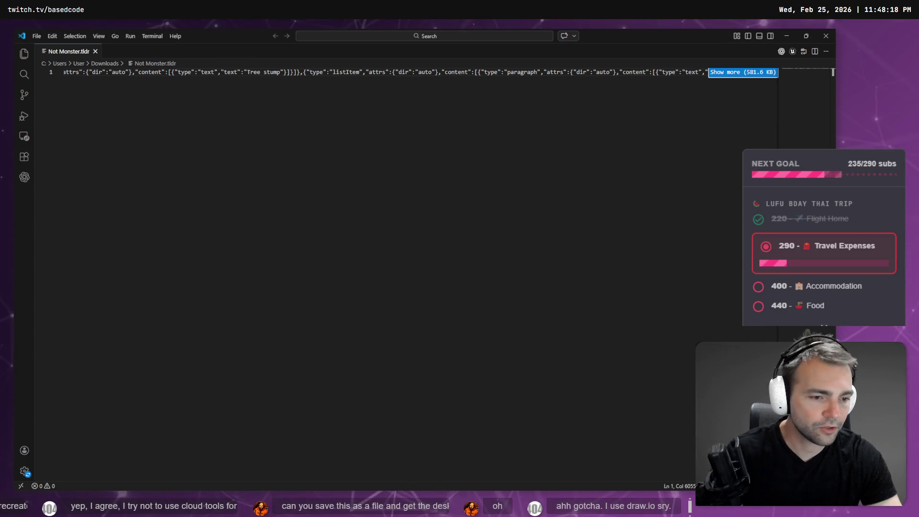
# Switch the file's language mode to JSON and retry Format Document.
pyautogui.hotkey('ctrl', 'k')
pyautogui.write('mjson')
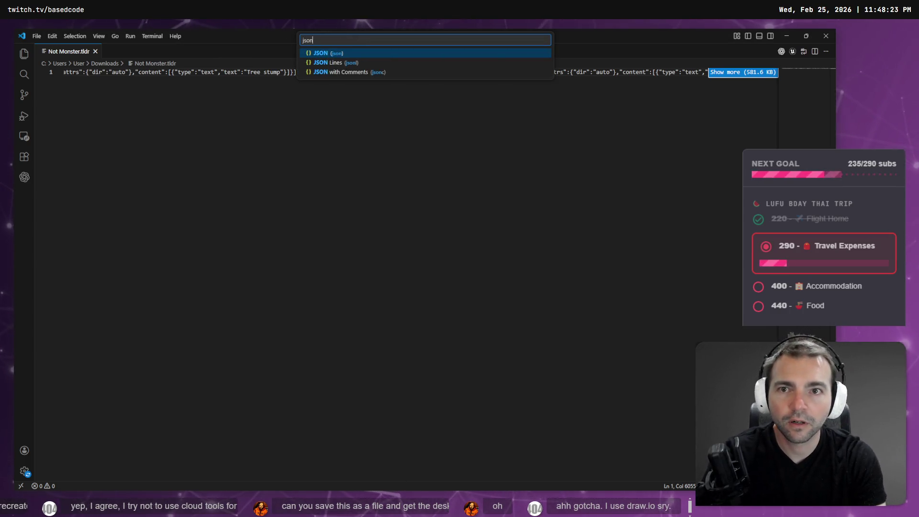
pyautogui.press('Return')
pyautogui.hotkey('ctrl', 'shift', 'p')
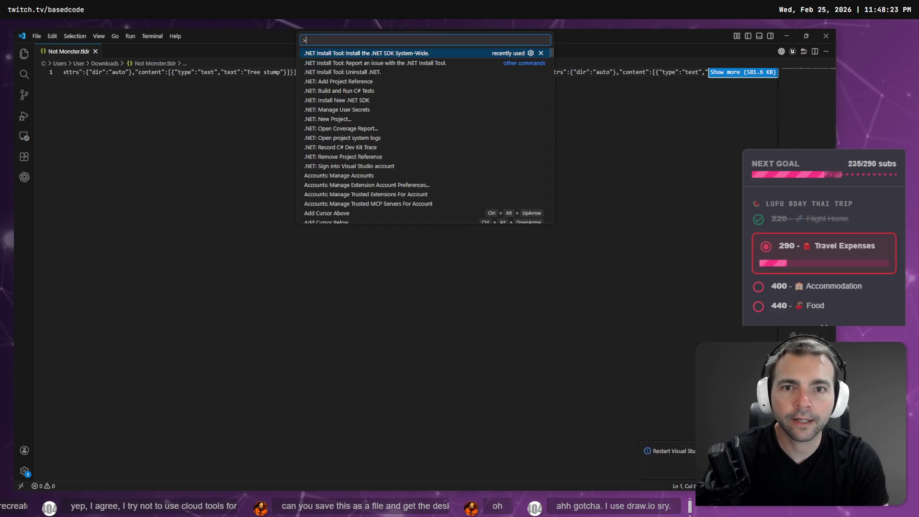
pyautogui.write('fomat')
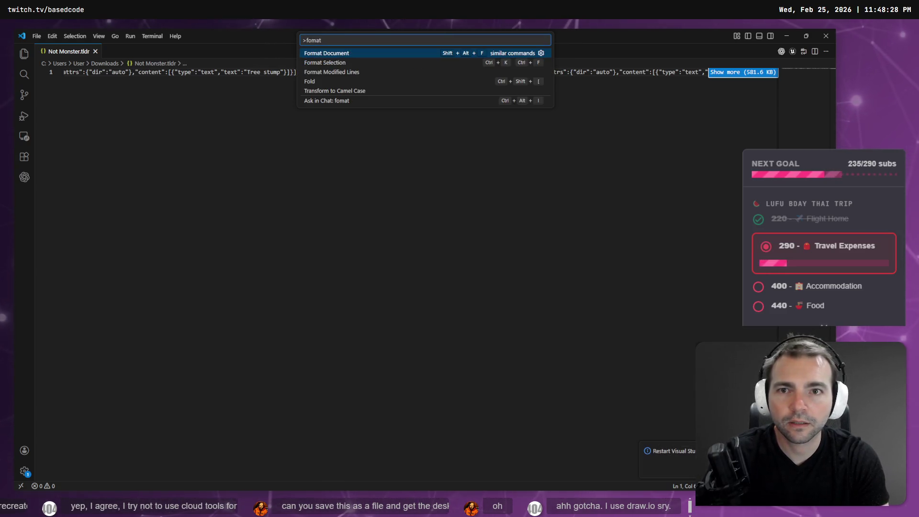
pyautogui.press('Return')
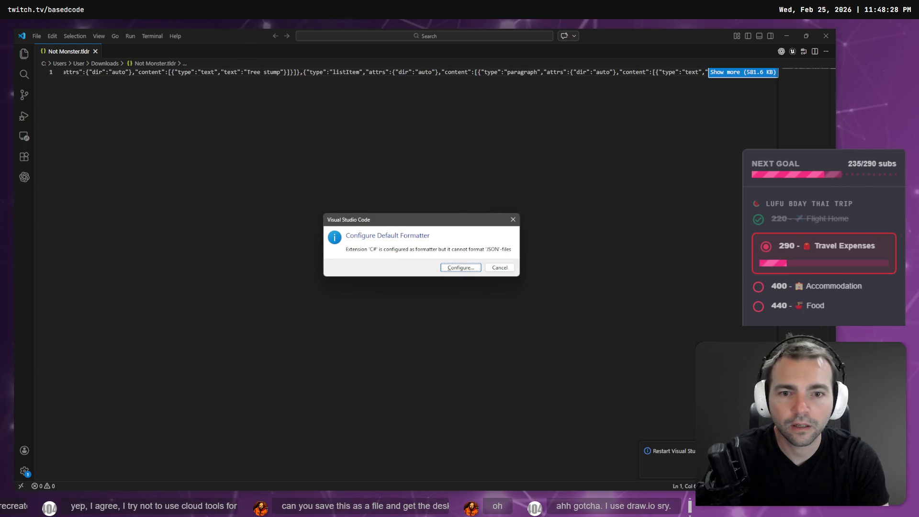
pyautogui.press('Escape')
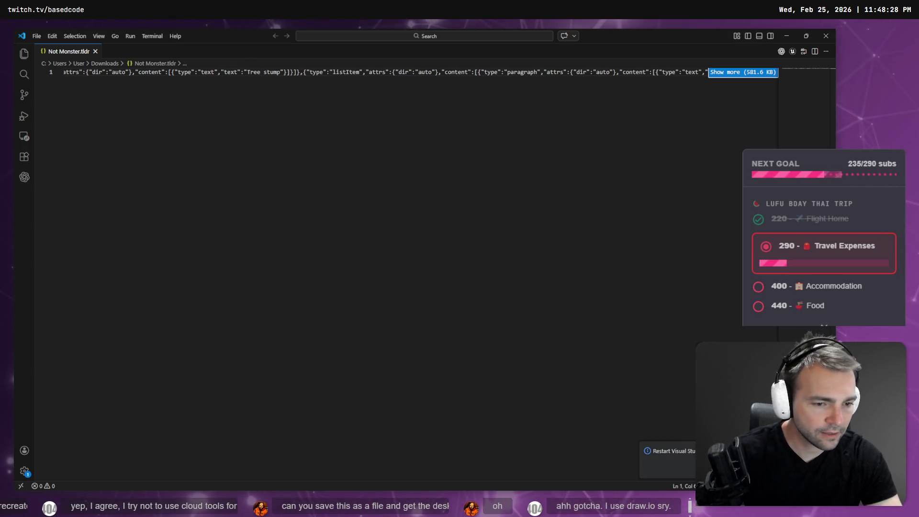
# Format the JSON document with JSON Language Features set as the default formatter.
pyautogui.hotkey('ctrl', 'k')
pyautogui.press('m')
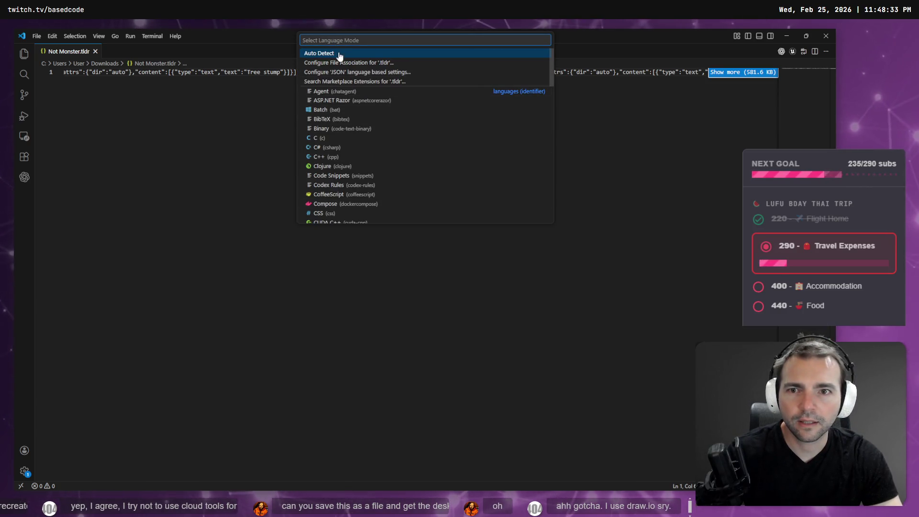
pyautogui.write('JSON')
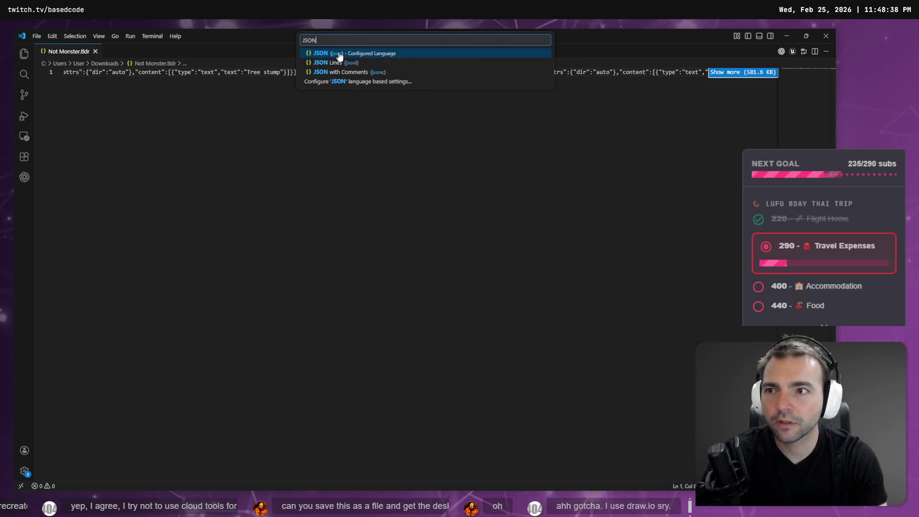
pyautogui.click(339, 57)
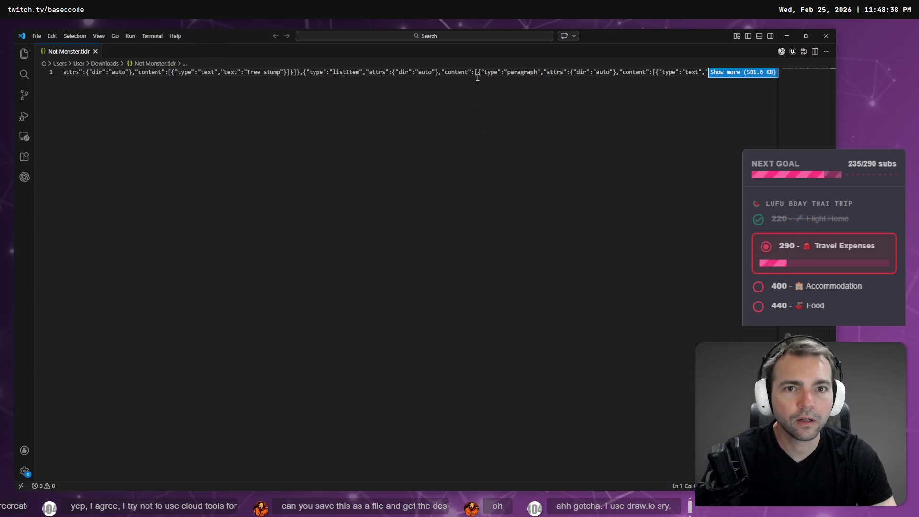
pyautogui.hotkey('ctrl', 'Home')
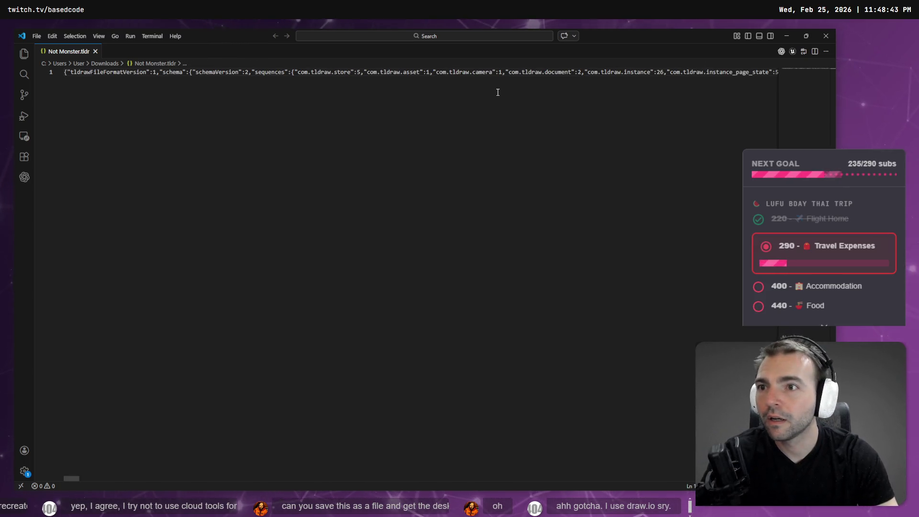
pyautogui.hotkey('ctrl', 'shift', 'p')
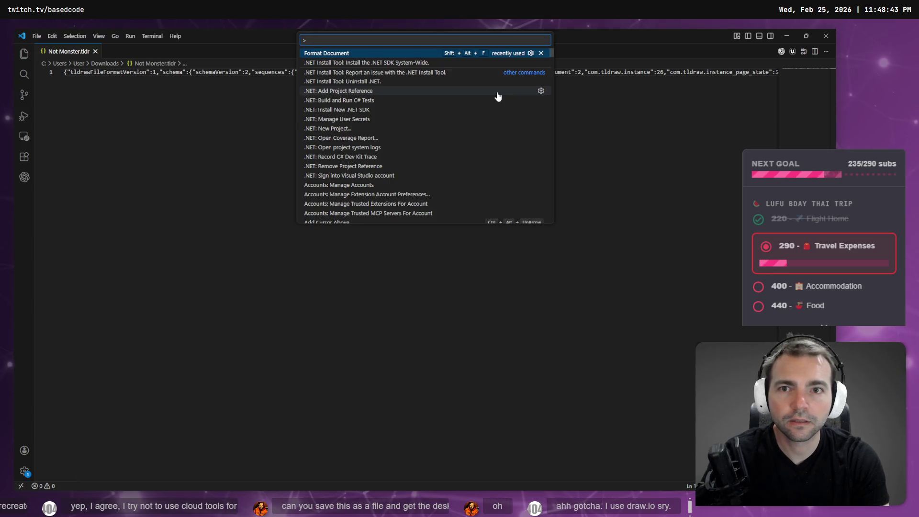
pyautogui.press('Return')
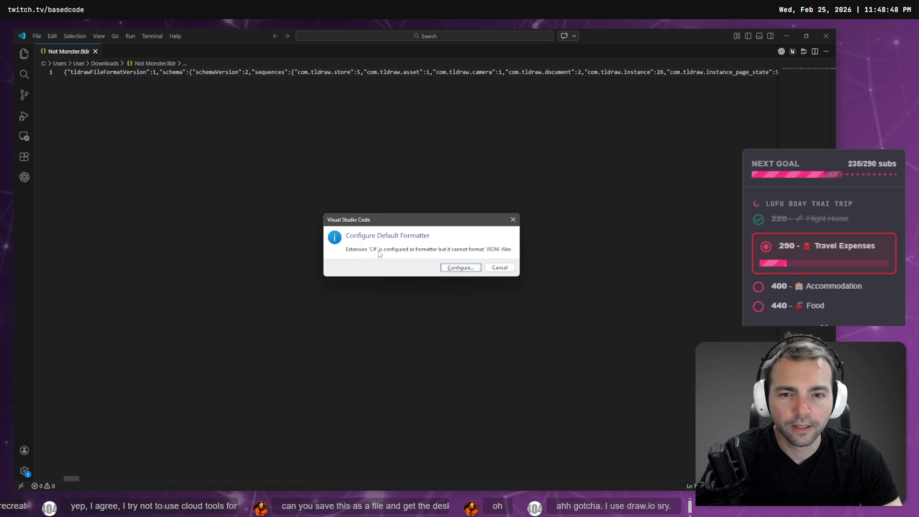
pyautogui.click(461, 267)
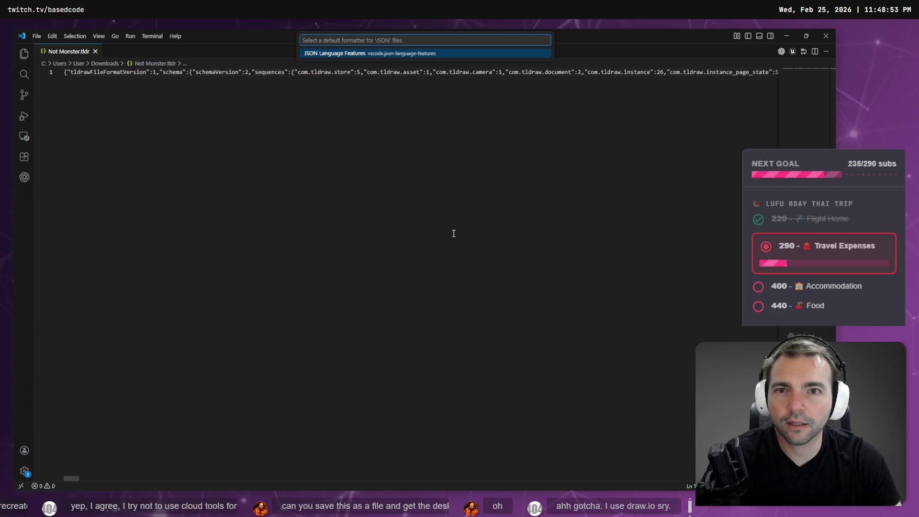
pyautogui.press('Return')
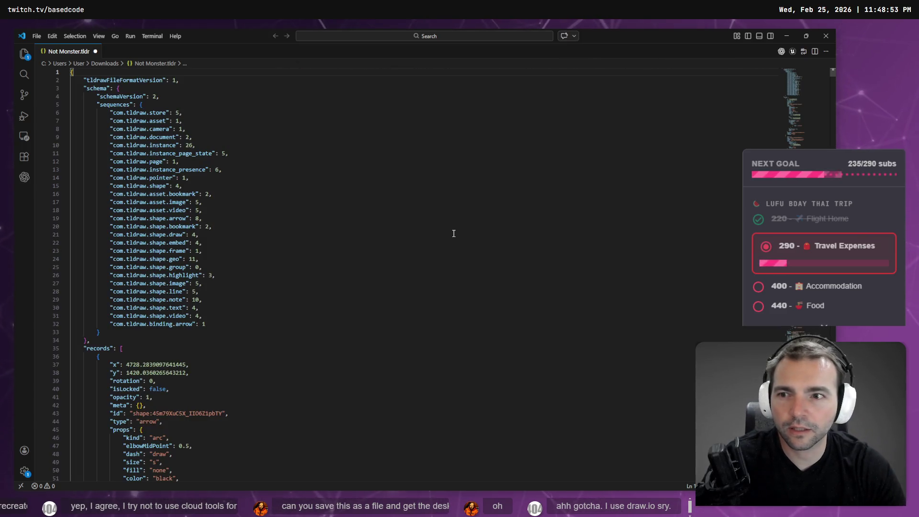
# Scroll down to the tldrawFile image asset record and select its full src link.
pyautogui.click(367, 221)
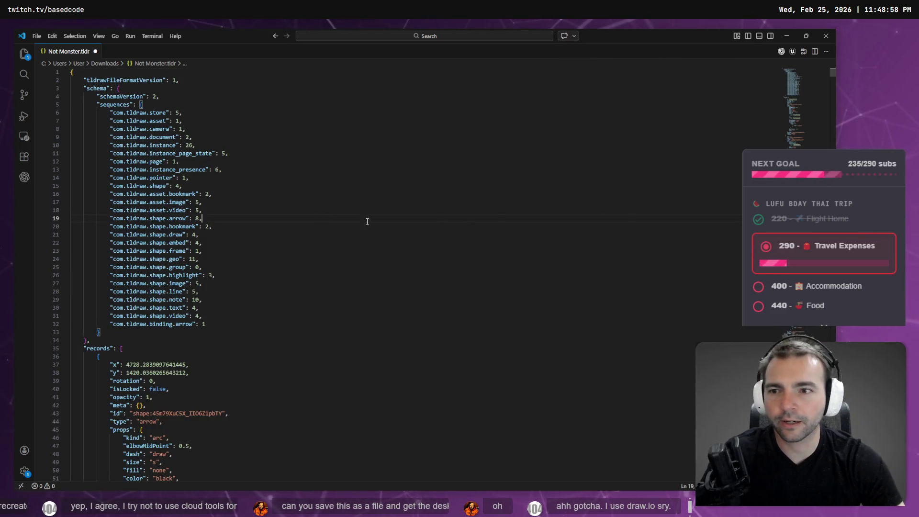
pyautogui.moveTo(813, 105); pyautogui.dragTo(813, 215)
pyautogui.scroll(20, 383, 278)
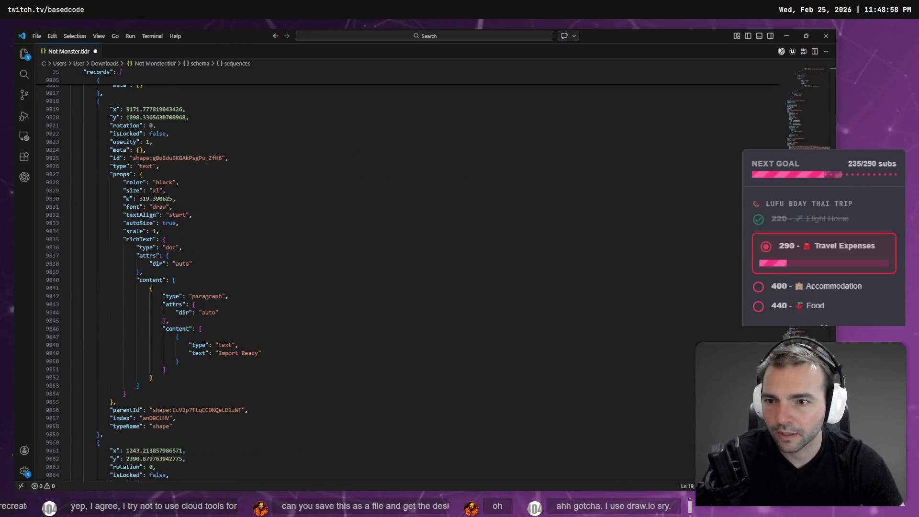
pyautogui.scroll(-20, 613, 221)
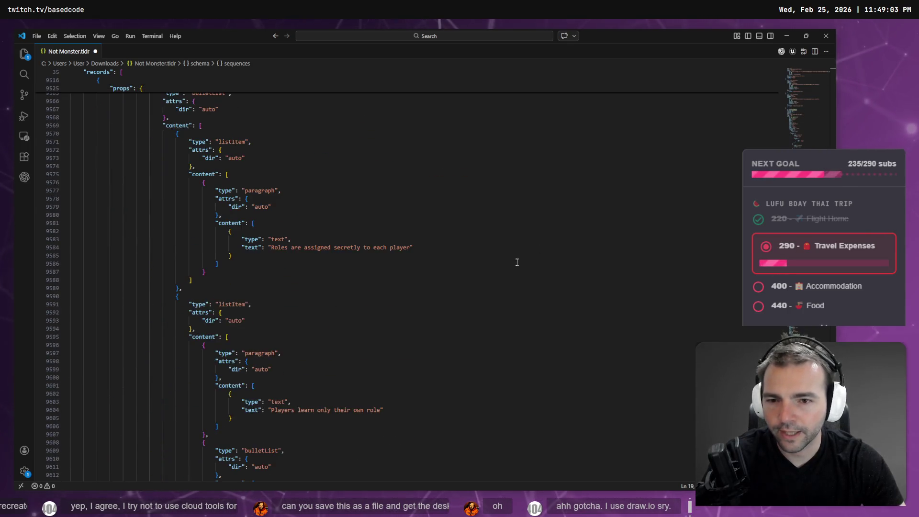
pyautogui.scroll(-18, 517, 264)
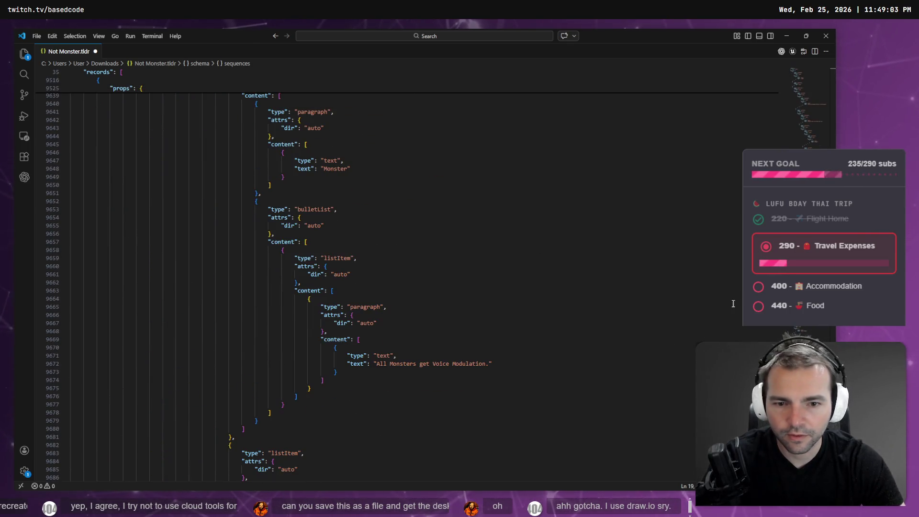
pyautogui.scroll(-20, 383, 277)
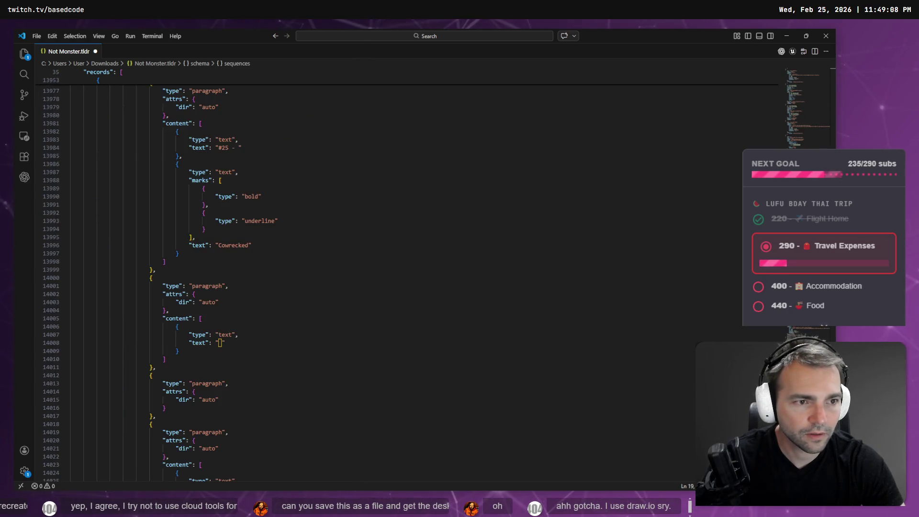
pyautogui.scroll(-20, 386, 303)
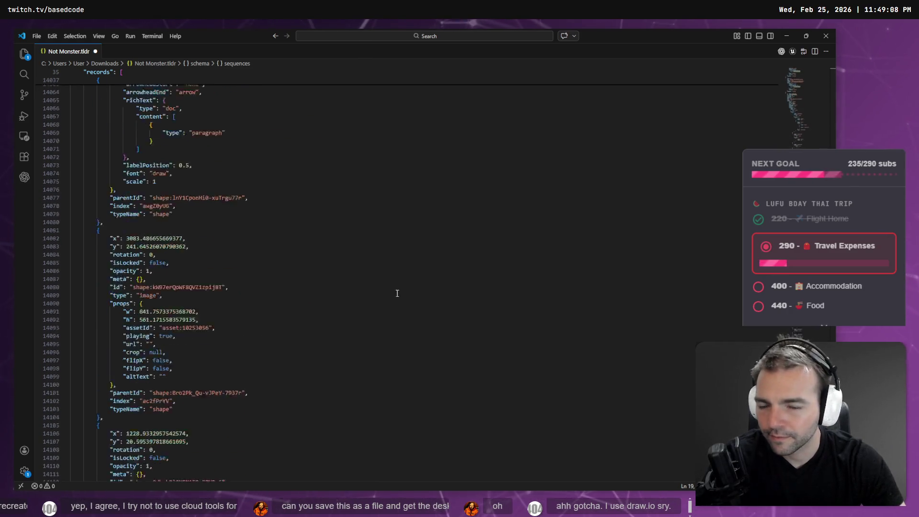
pyautogui.scroll(-6, 316, 205)
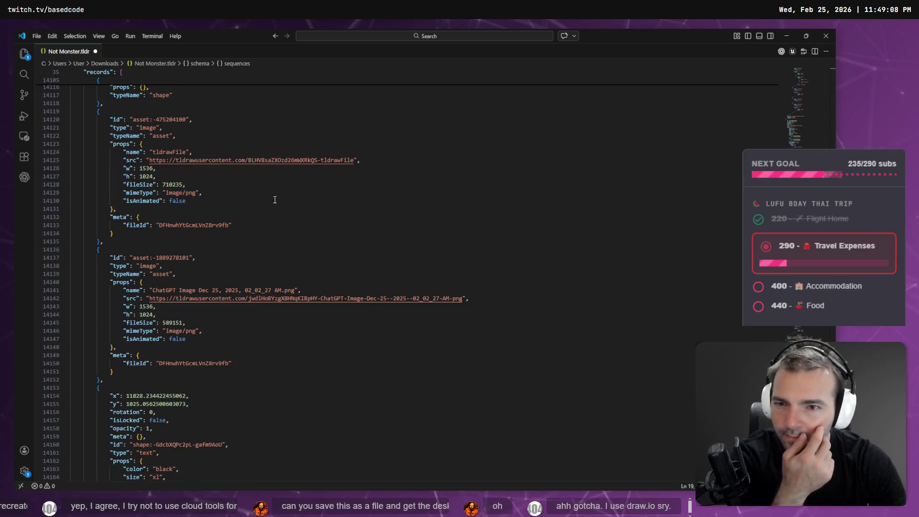
pyautogui.click(283, 169)
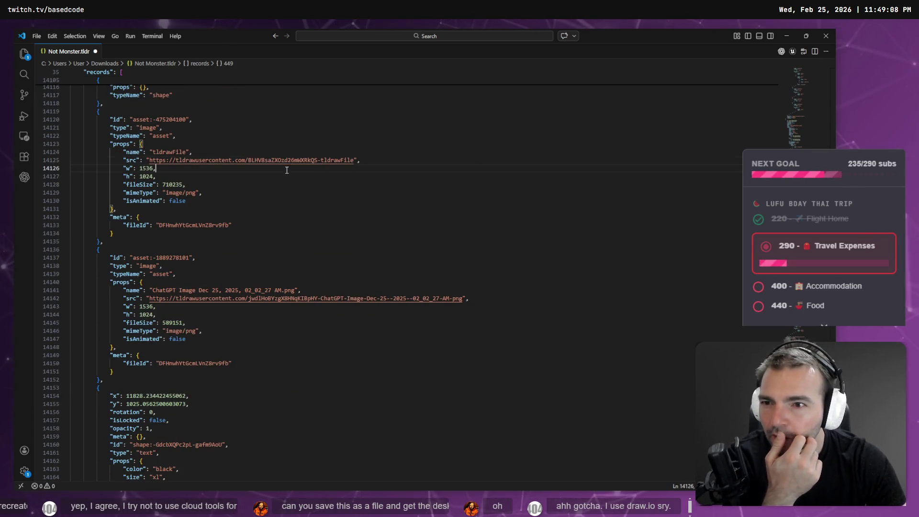
pyautogui.click(347, 160)
pyautogui.keyDown('shift'); pyautogui.click(150, 160); pyautogui.keyUp('shift')
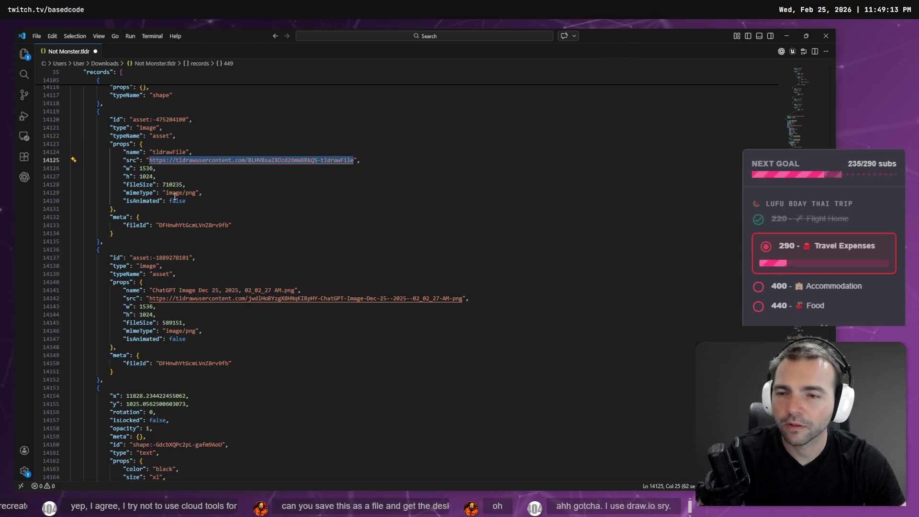
pyautogui.click(259, 214)
# Load the copied image link in a new Chrome tab, then close the unreachable tab.
pyautogui.hotkey('shift', 'alt', 'r')
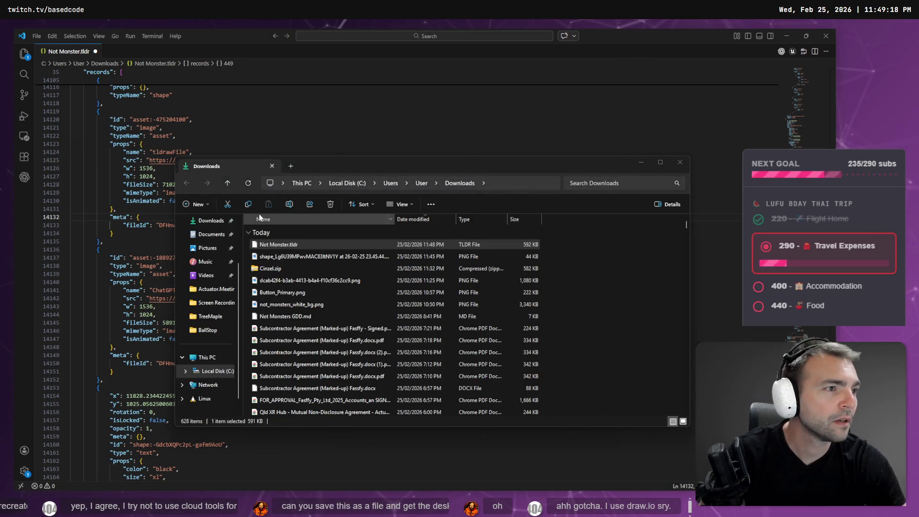
pyautogui.hotkey('alt', 'Tab')
pyautogui.hotkey('ctrl', 't')
pyautogui.press('Return')
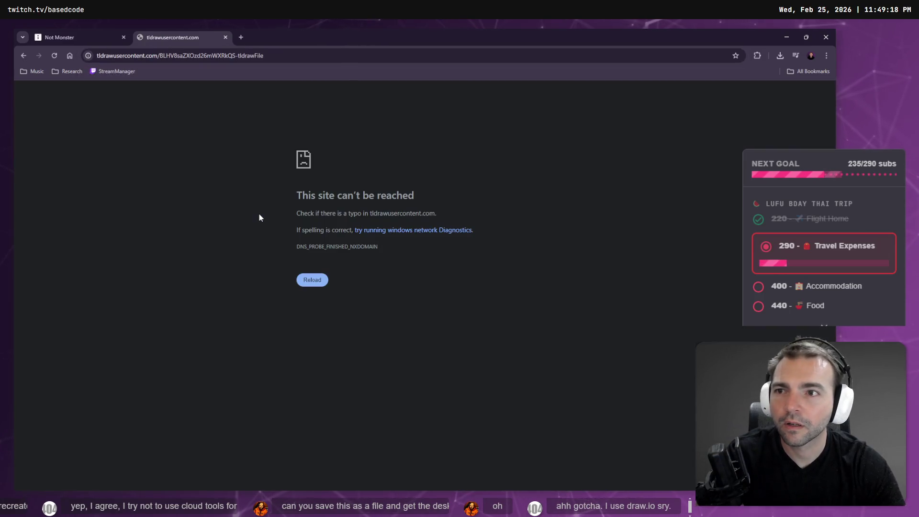
pyautogui.hotkey('ctrl', 'w')
pyautogui.hotkey('alt', 'Tab')
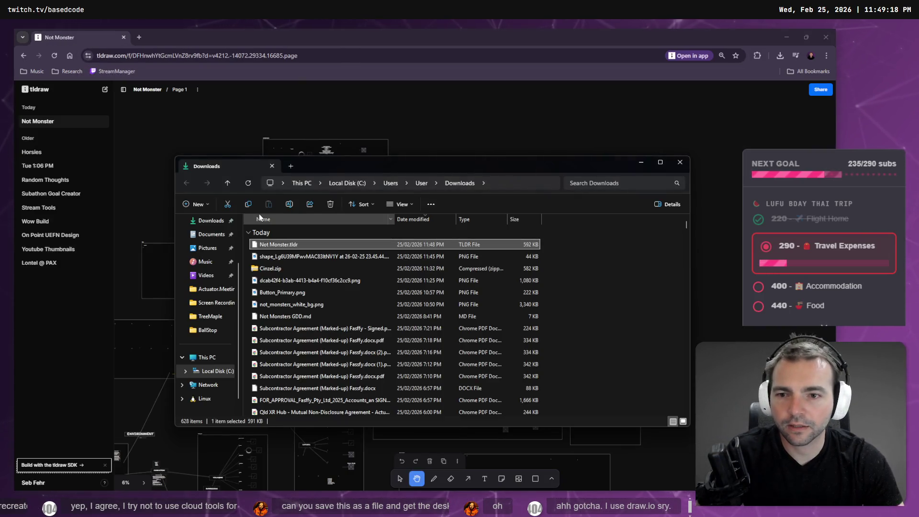
pyautogui.hotkey('alt', 'Tab')
pyautogui.hotkey('alt', 'Tab')
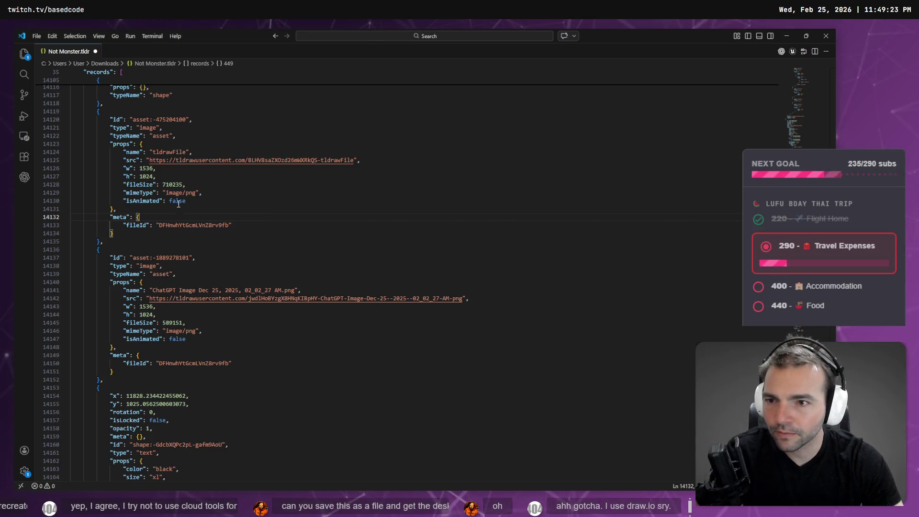
# Recopy the first image's src link and confirm it fails with DNS_PROBE_FINISHED_NXDOMAIN.
pyautogui.moveTo(149, 162); pyautogui.dragTo(340, 161)
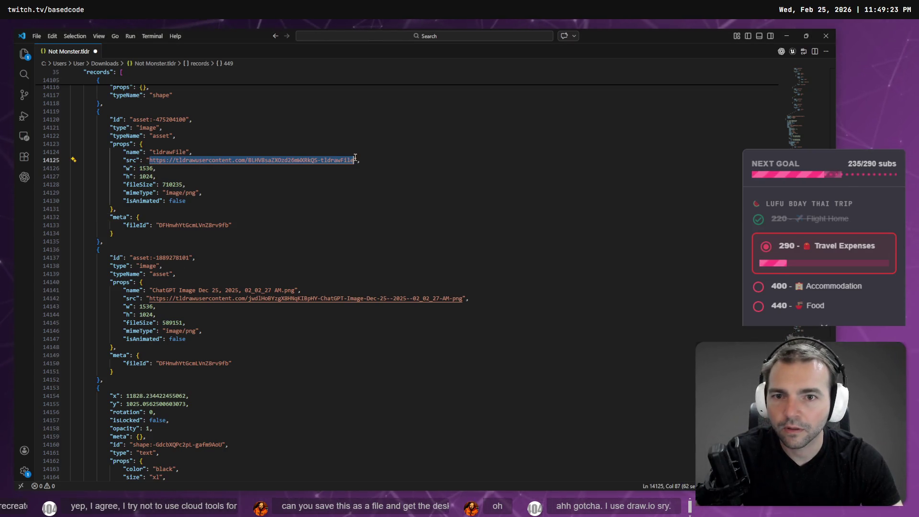
pyautogui.hotkey('ctrl', 'c')
pyautogui.hotkey('alt', 'Tab')
pyautogui.hotkey('ctrl', 't')
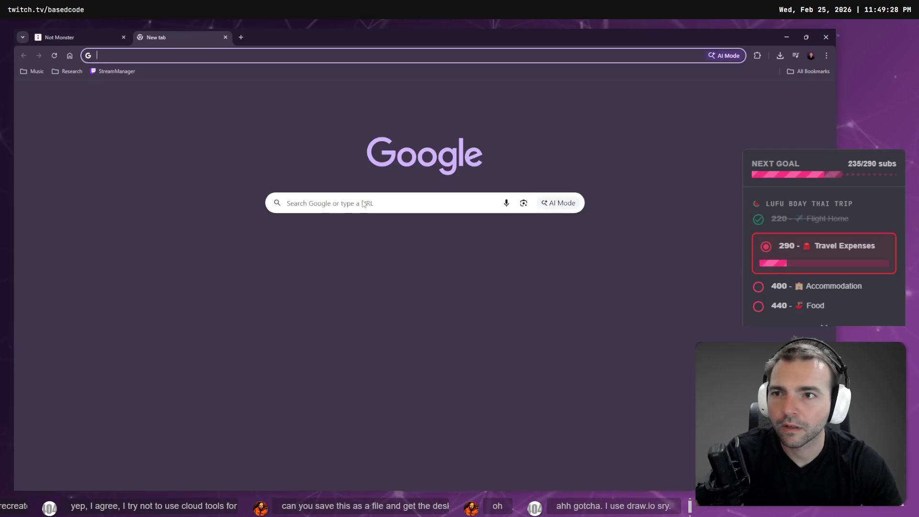
pyautogui.hotkey('ctrl', 'v')
pyautogui.press('Return')
pyautogui.hotkey('ctrl', 'l')
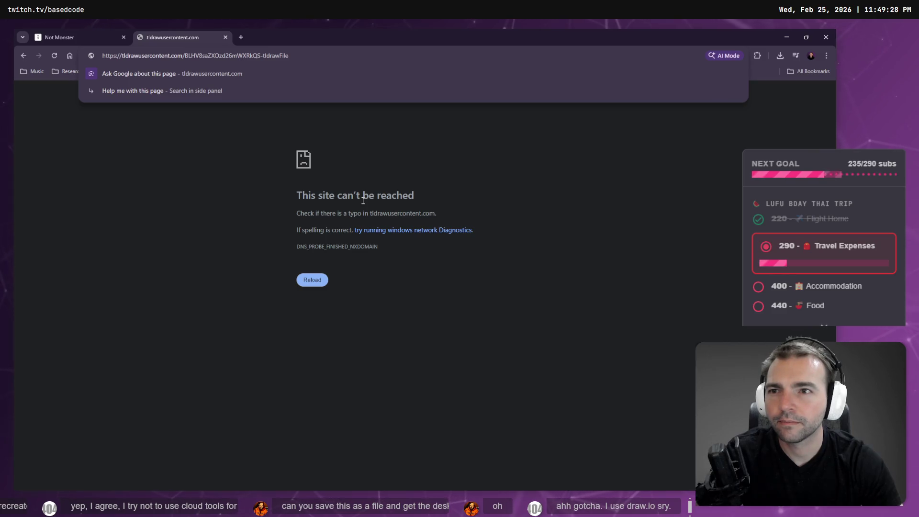
pyautogui.click(363, 201)
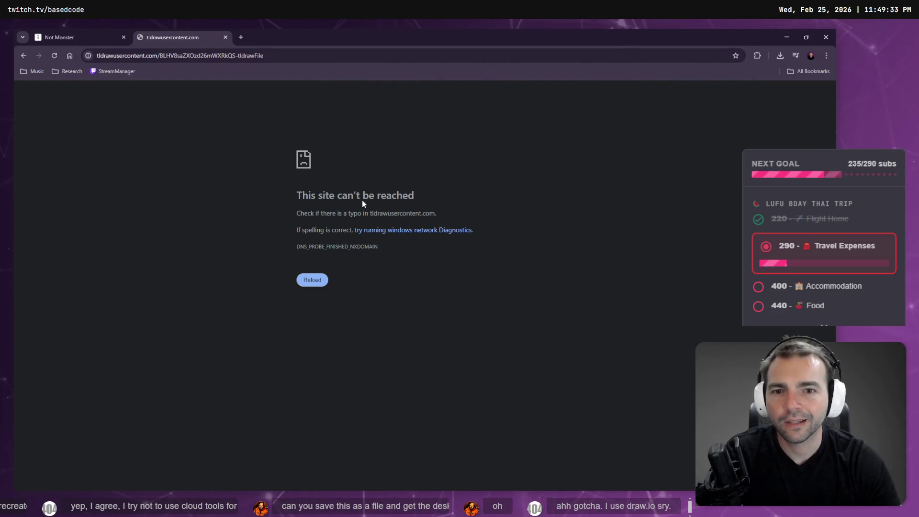
pyautogui.doubleClick(350, 246)
pyautogui.hotkey('ctrl', 'w')
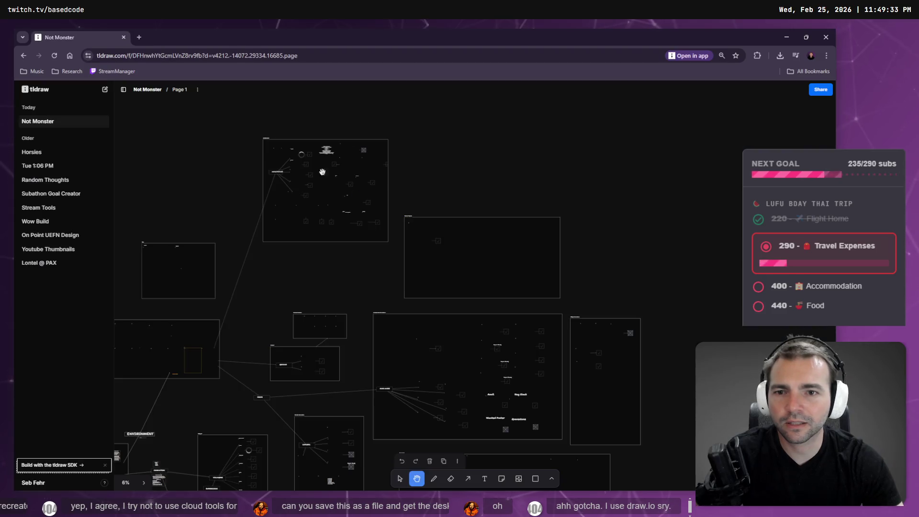
pyautogui.hotkey('alt', 'Tab')
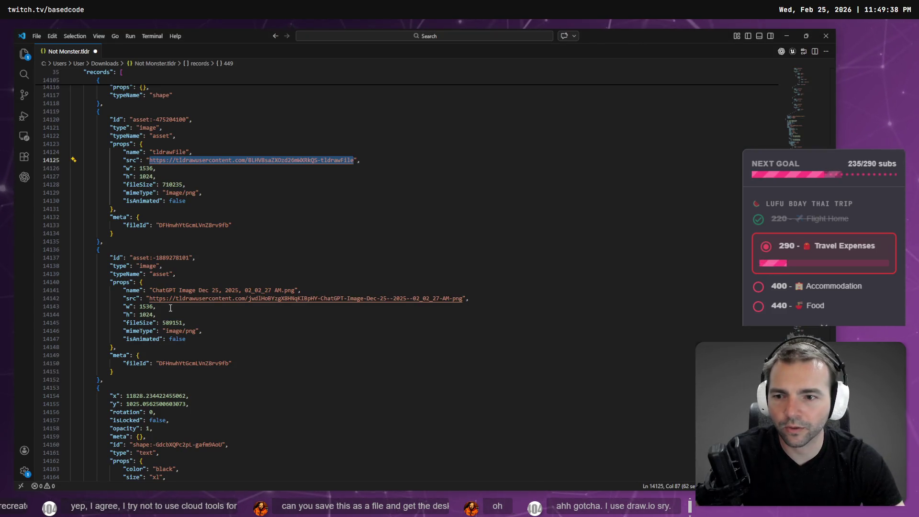
# Test the second image's src link in Chrome, which also fails with DNS_PROBE_FINISHED_NXDOMAIN.
pyautogui.doubleClick(182, 298)
pyautogui.scroll(-3, 177, 268)
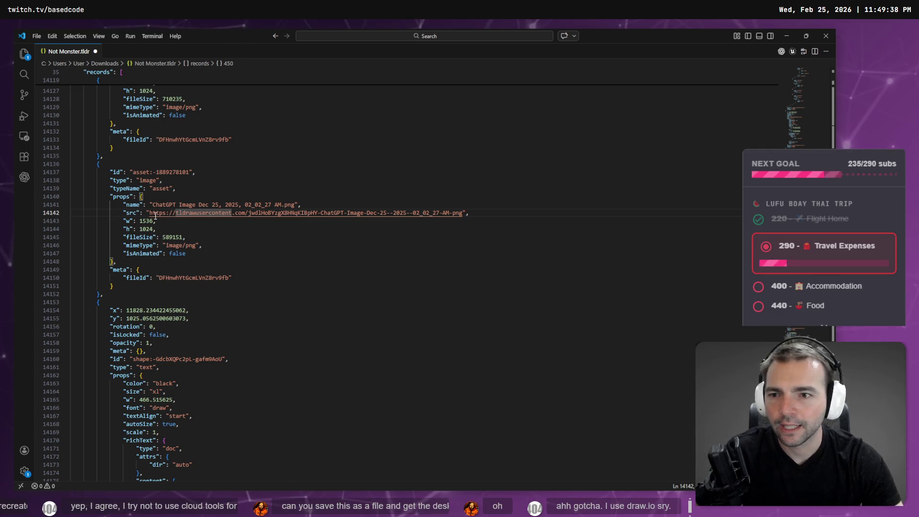
pyautogui.moveTo(150, 213)
pyautogui.mouseDown()
pyautogui.moveTo(96, 213)
pyautogui.moveTo(464, 213)
pyautogui.mouseUp()
pyautogui.hotkey('alt', 'Tab')
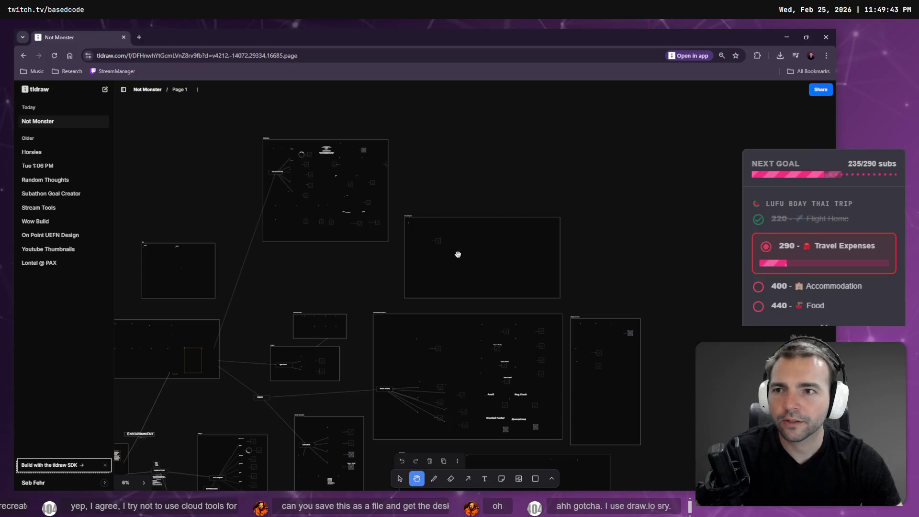
pyautogui.hotkey('ctrl', 't')
pyautogui.hotkey('ctrl', 'v')
pyautogui.press('Return')
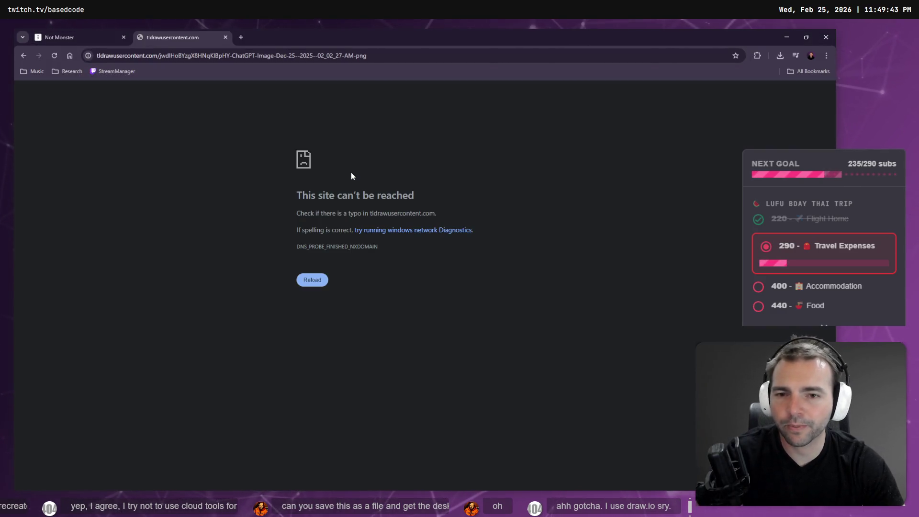
pyautogui.doubleClick(318, 247)
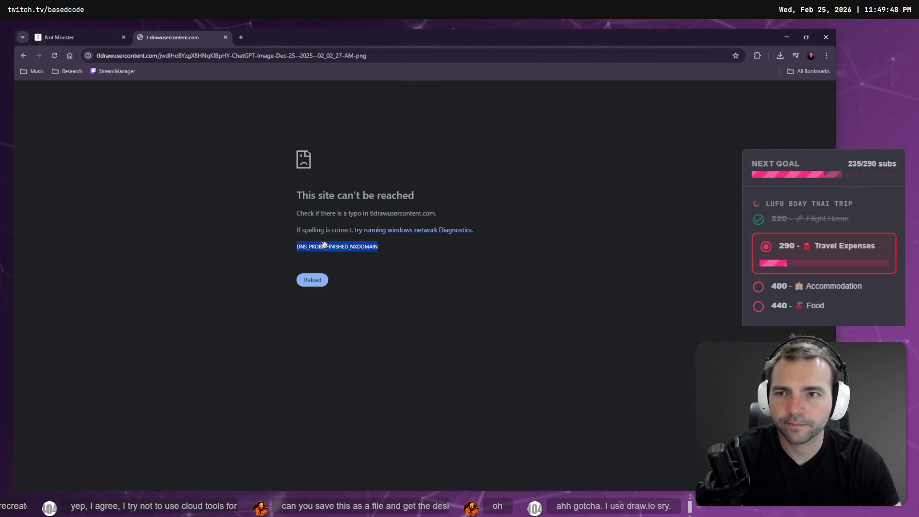
pyautogui.hotkey('ctrl', 'w')
pyautogui.hotkey('alt', 'Tab')
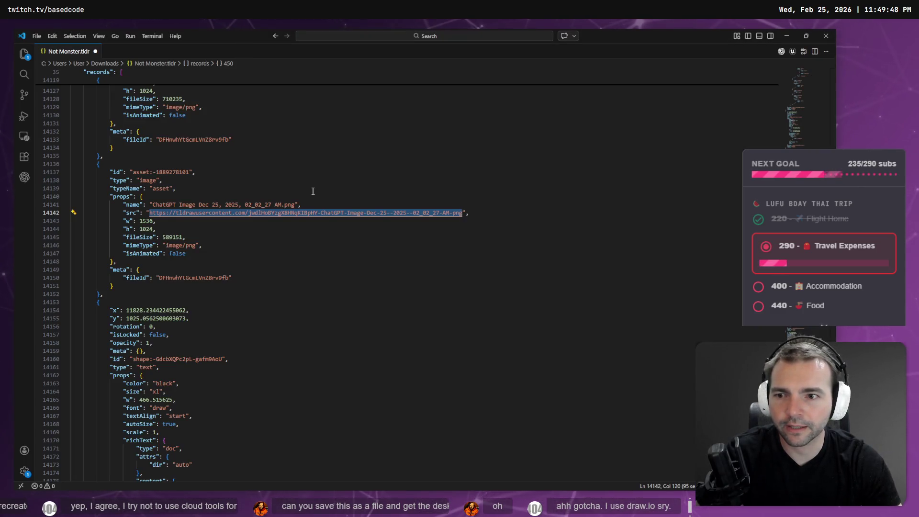
# Delete the second image's src link in Not Monster.tldr and select a third image's link.
pyautogui.scroll(-20, 313, 247)
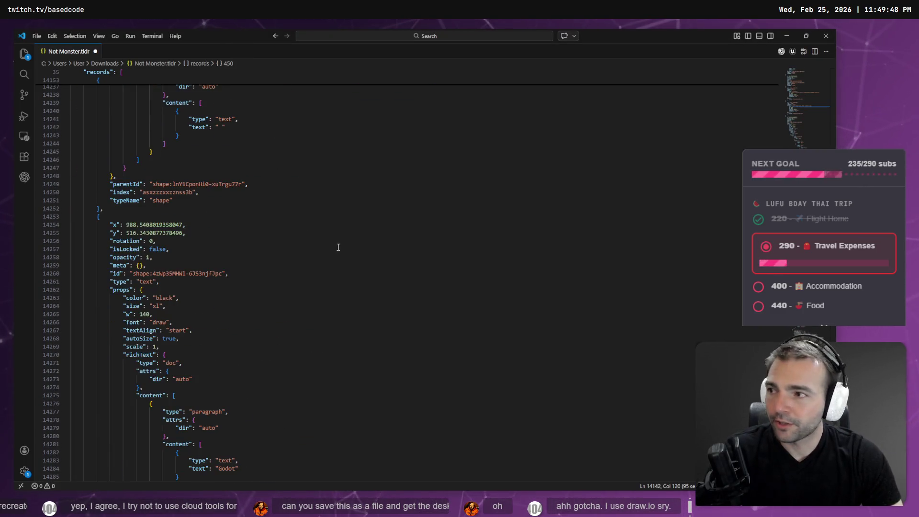
pyautogui.press('BackSpace')
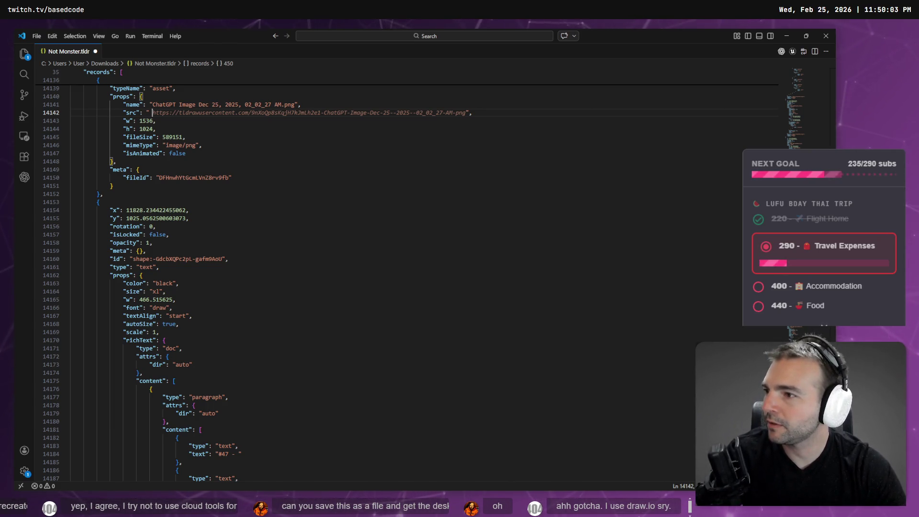
pyautogui.press('Delete')
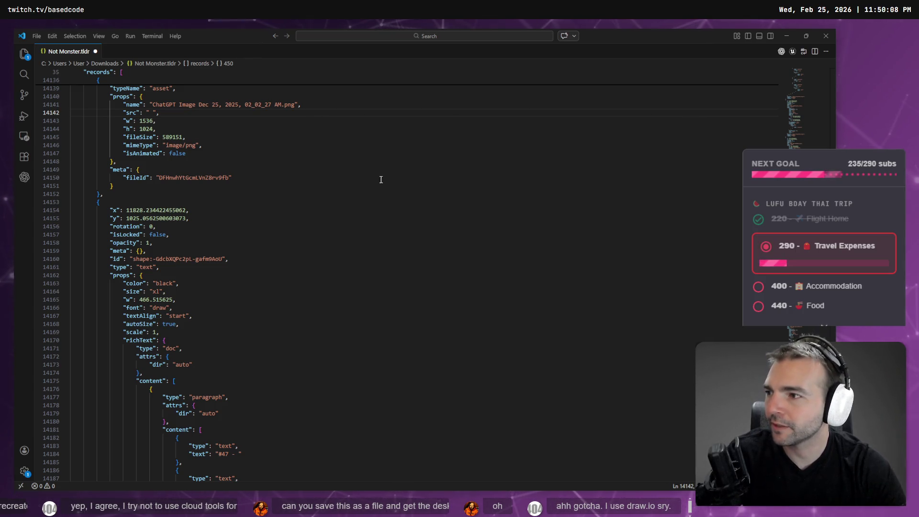
pyautogui.click(447, 178)
pyautogui.scroll(-11, 450, 182)
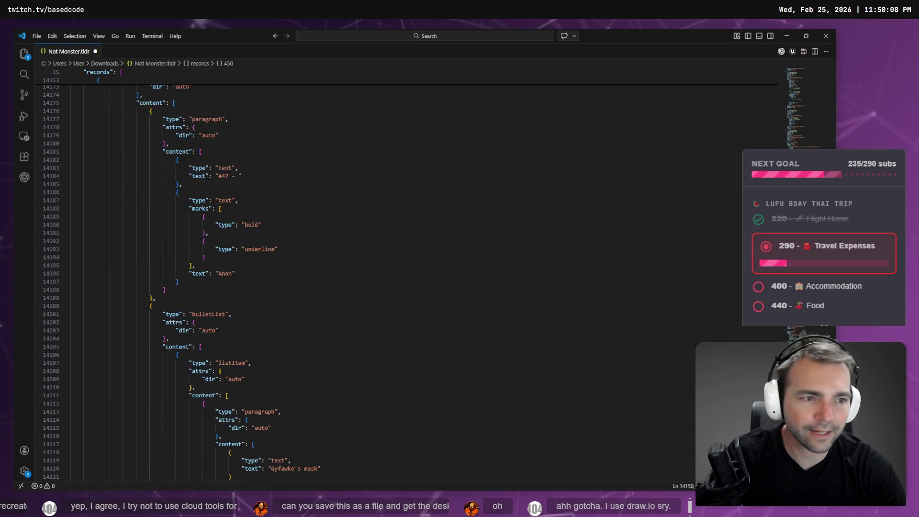
pyautogui.scroll(-20, 117, 185)
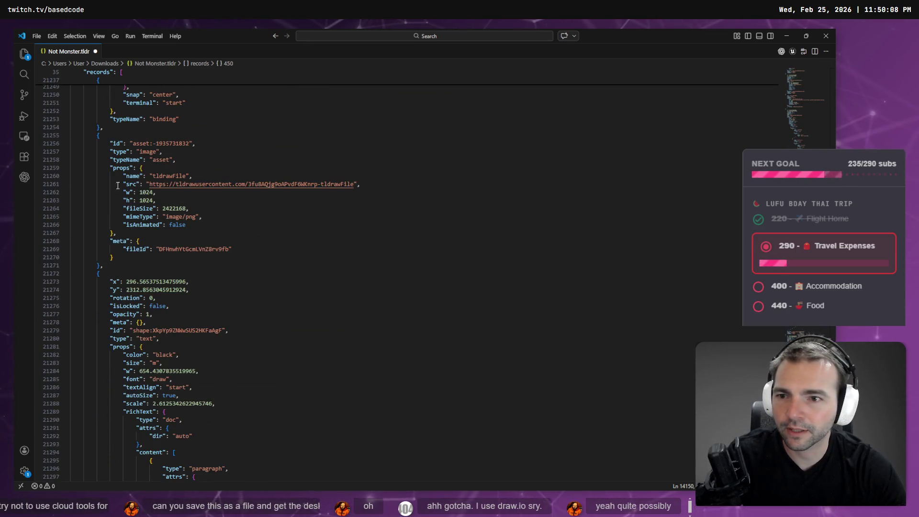
pyautogui.moveTo(149, 185); pyautogui.dragTo(355, 187)
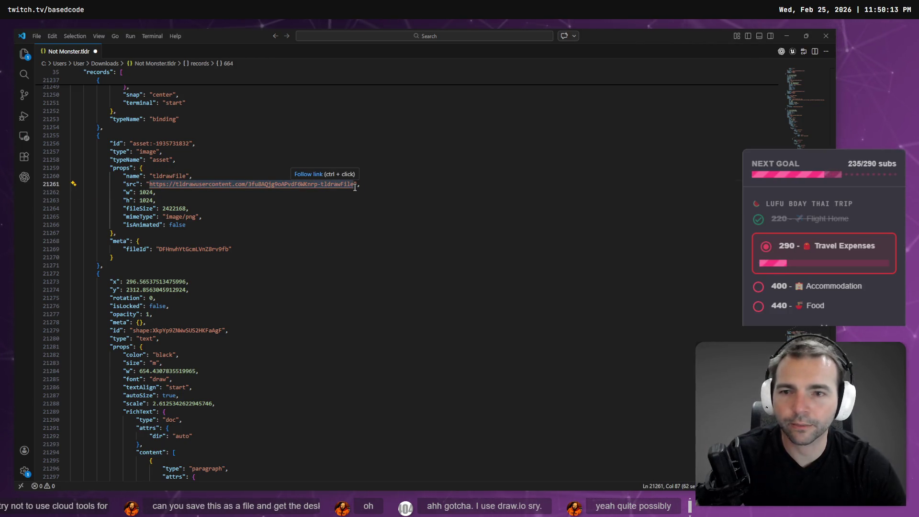
pyautogui.keyDown('ctrl'); pyautogui.click(355, 187); pyautogui.keyUp('ctrl')
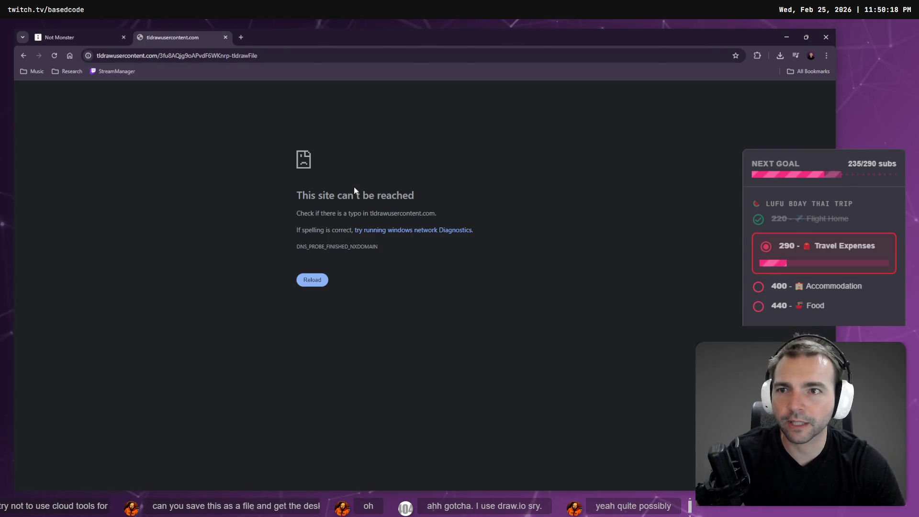
pyautogui.hotkey('alt', 'Tab')
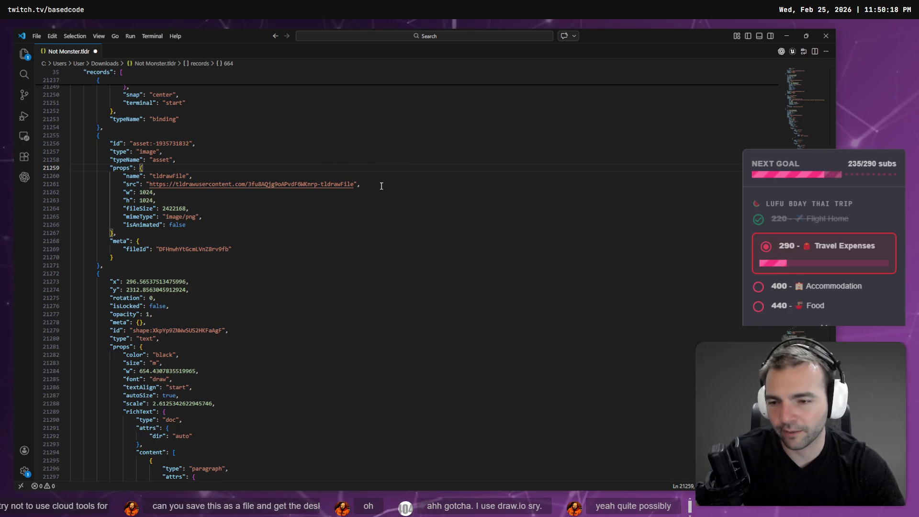
pyautogui.scroll(-6, 535, 314)
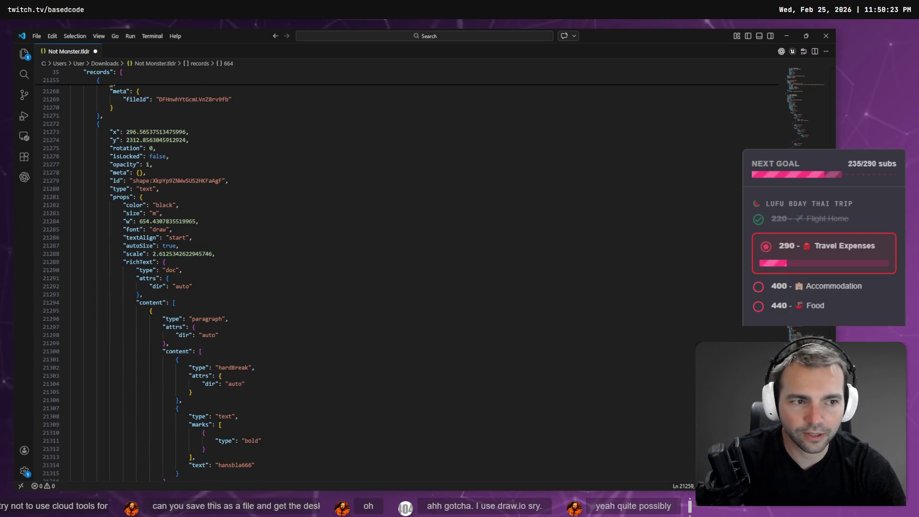
pyautogui.scroll(20, 146, 113)
# Close Not Monster.tldr without saving, then close VS Code and File Explorer.
pyautogui.hotkey('ctrl', 'w')
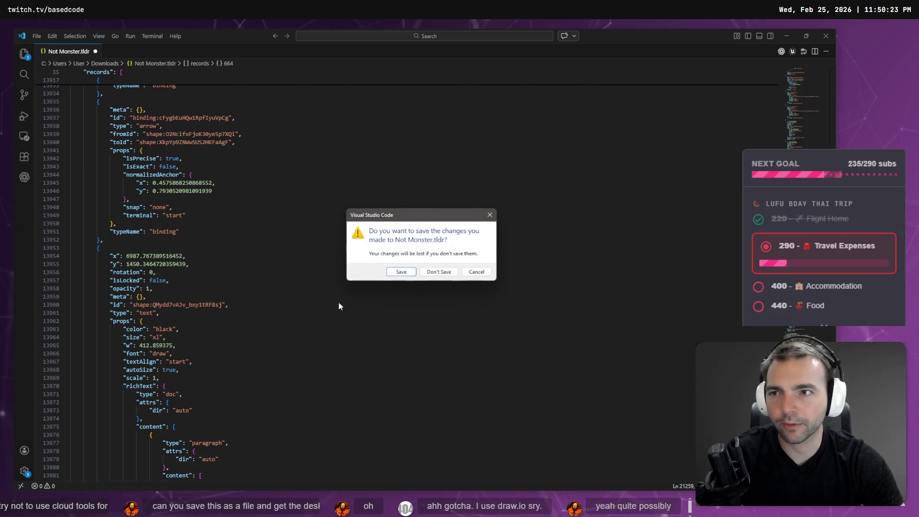
pyautogui.click(439, 272)
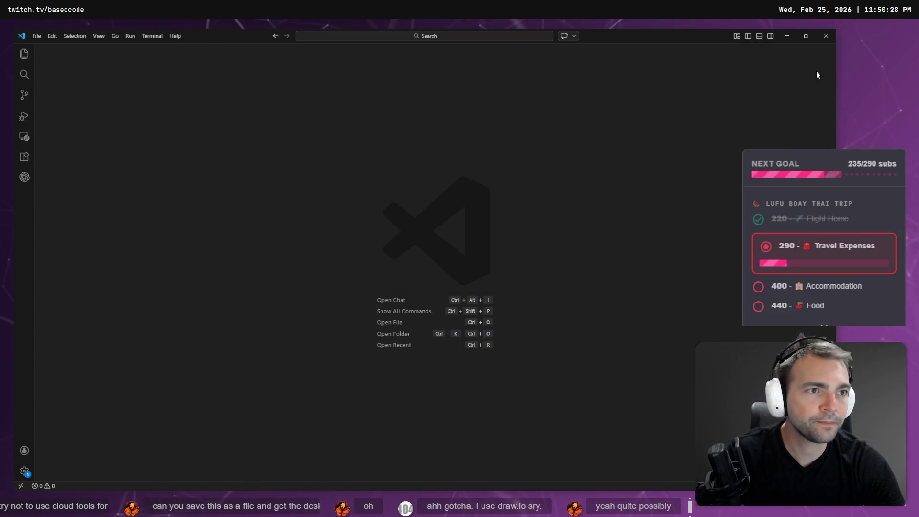
pyautogui.click(831, 38)
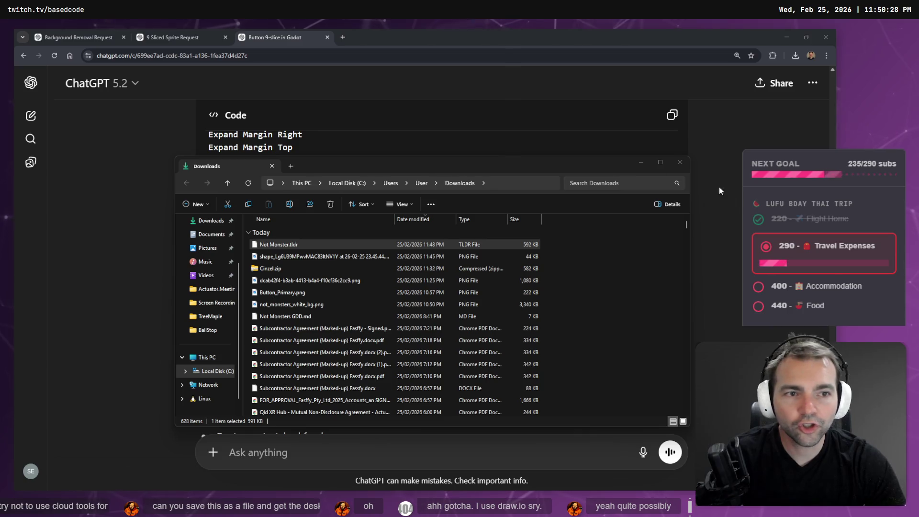
pyautogui.click(679, 162)
# Look through the open ChatGPT conversation tabs and open ChatGPT in a new tab.
pyautogui.click(101, 34)
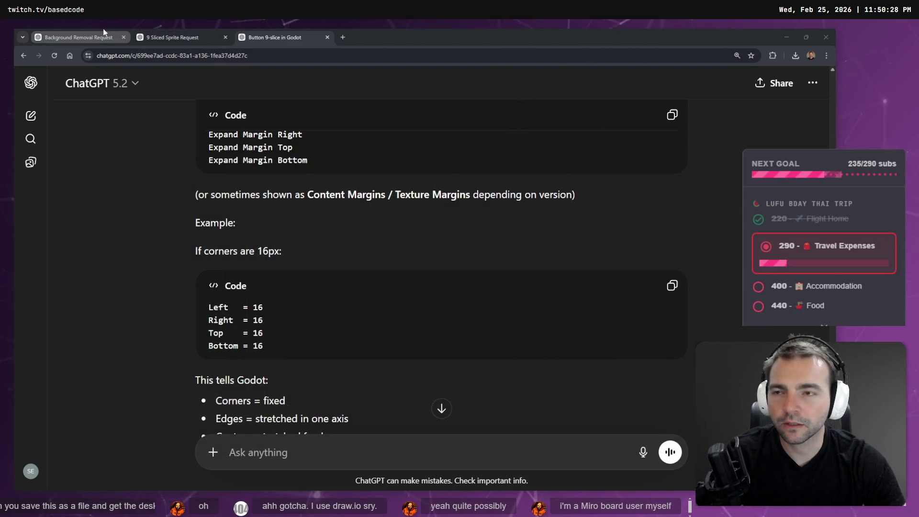
pyautogui.click(170, 36)
pyautogui.click(288, 37)
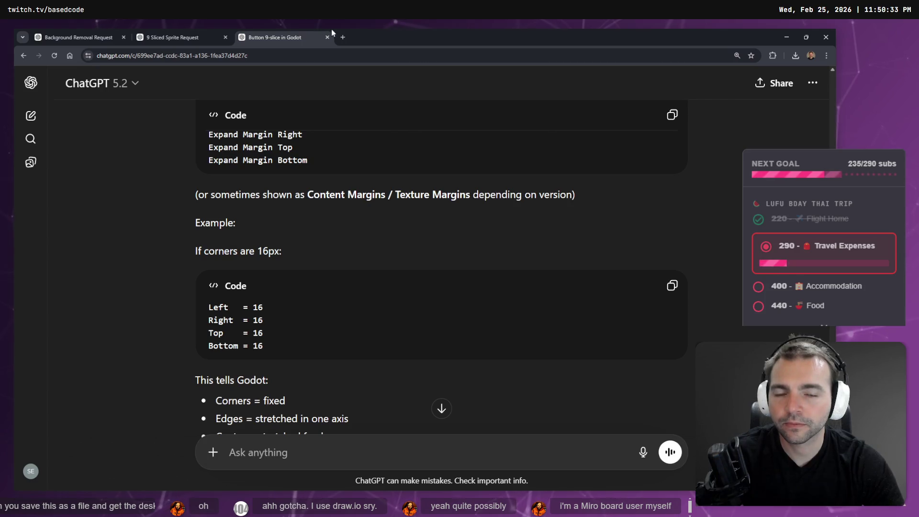
pyautogui.click(342, 37)
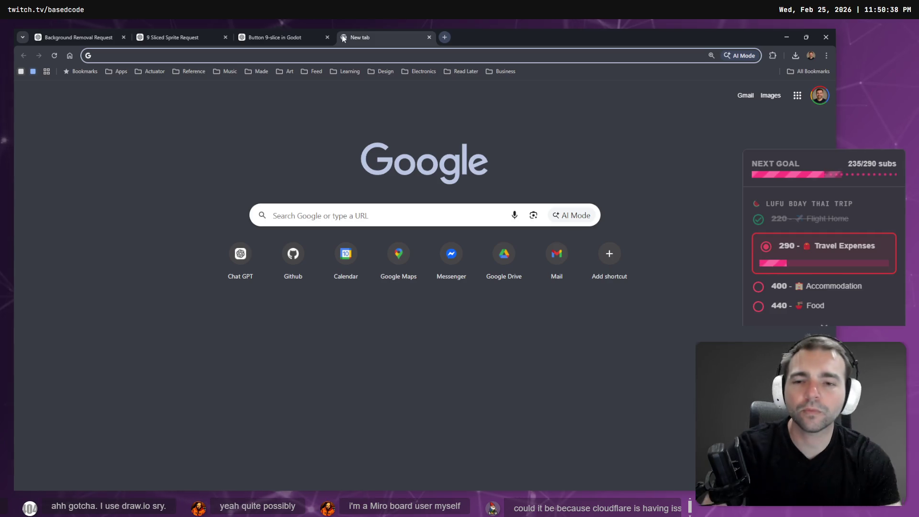
pyautogui.click(230, 286)
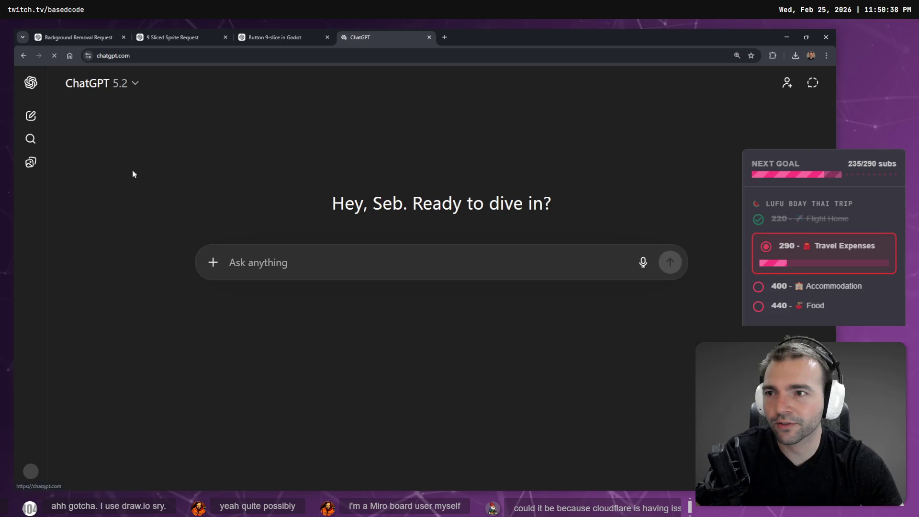
# Go to ChatGPT's Images gallery and hide the sidebar to widen the grid.
pyautogui.click(31, 82)
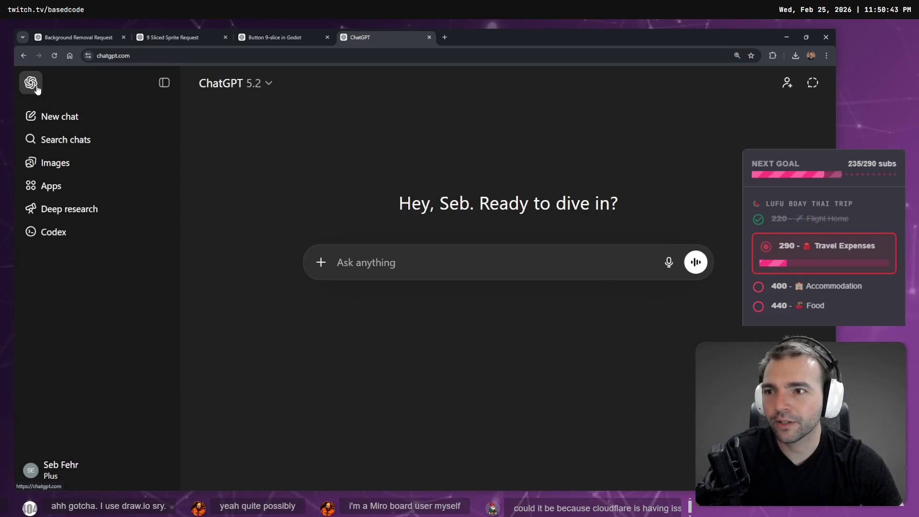
pyautogui.click(74, 181)
pyautogui.click(65, 165)
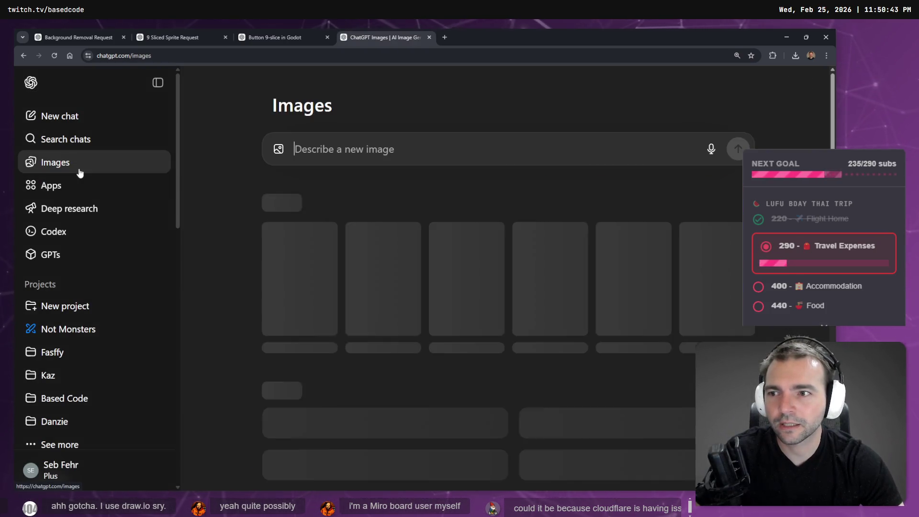
pyautogui.scroll(-10, 508, 277)
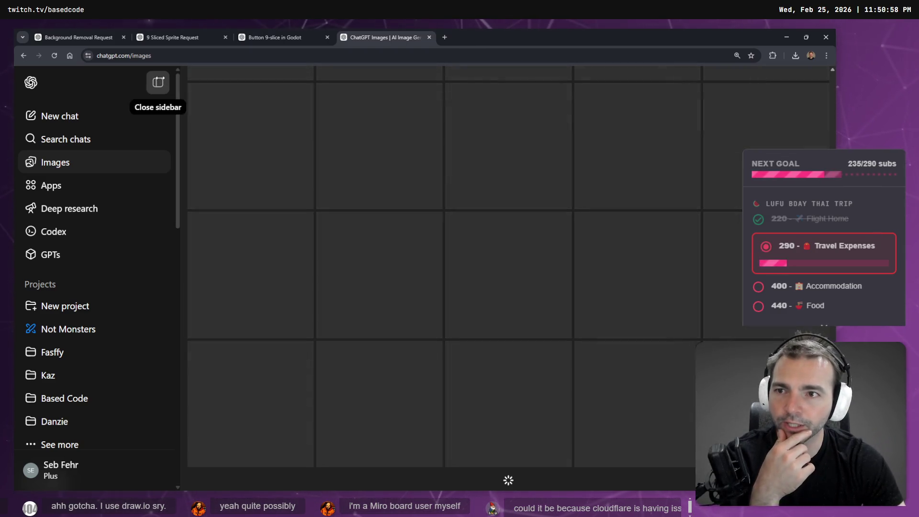
pyautogui.click(158, 82)
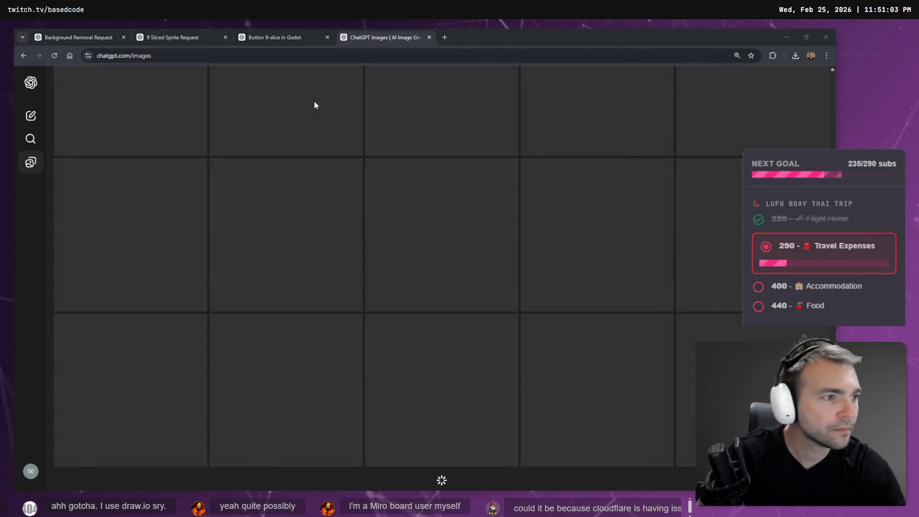
pyautogui.hotkey('alt', 'Tab')
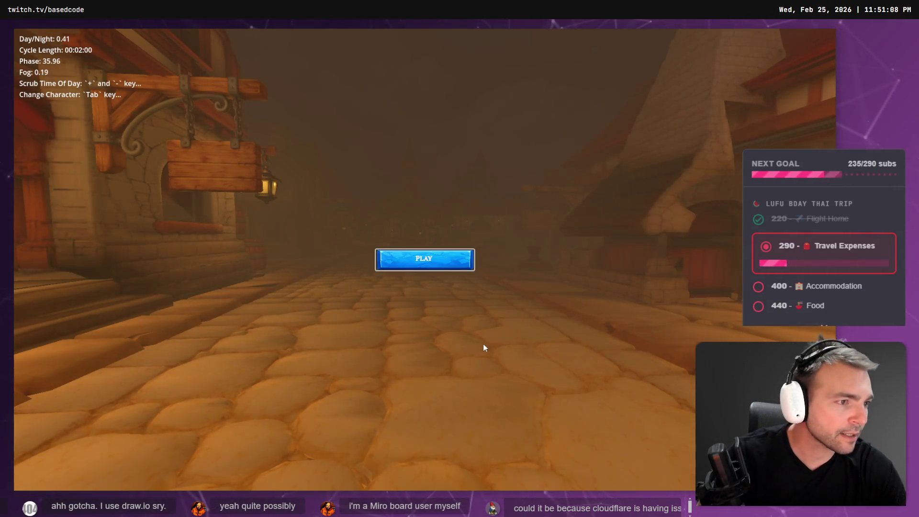
pyautogui.hotkey('alt', 'Tab')
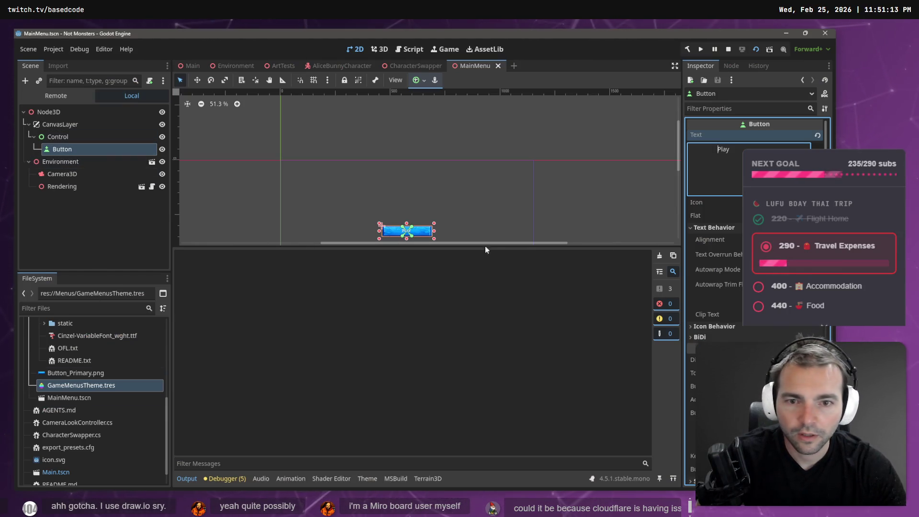
pyautogui.scroll(-1, 377, 181)
pyautogui.scroll(-5, 449, 208)
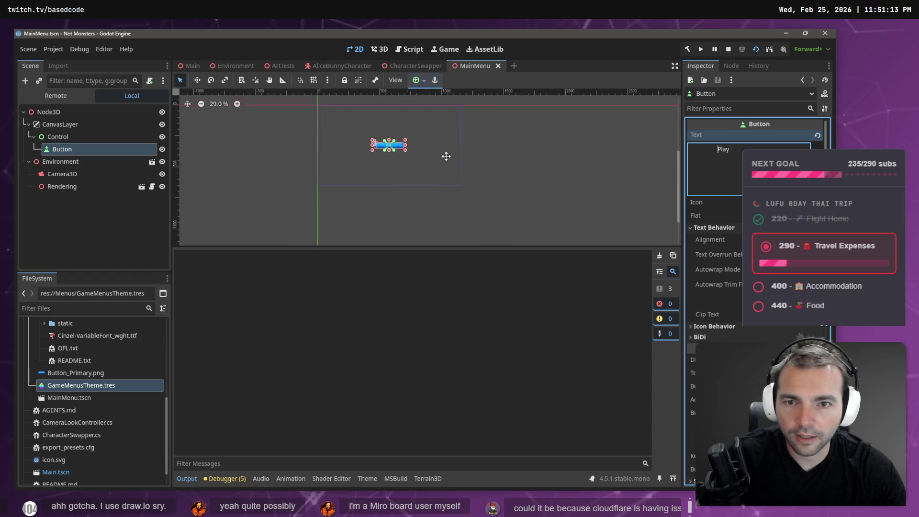
pyautogui.doubleClick(104, 384)
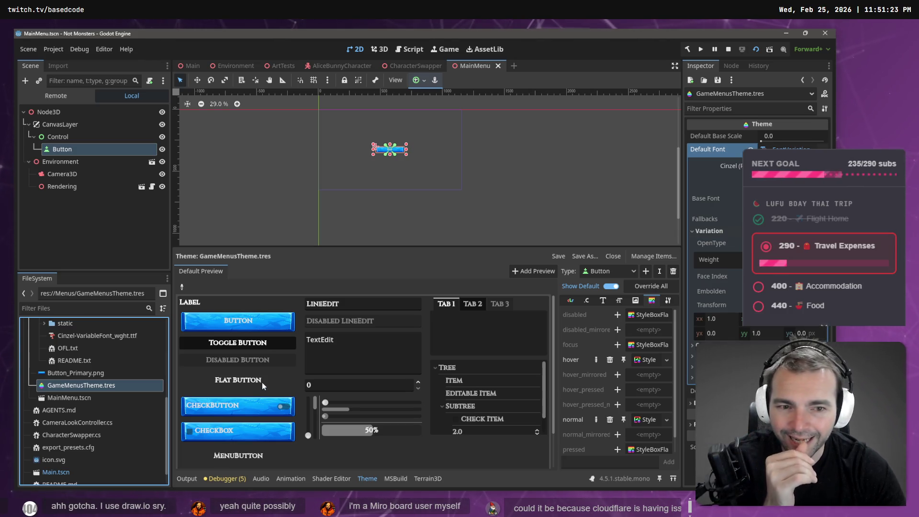
pyautogui.press('F5')
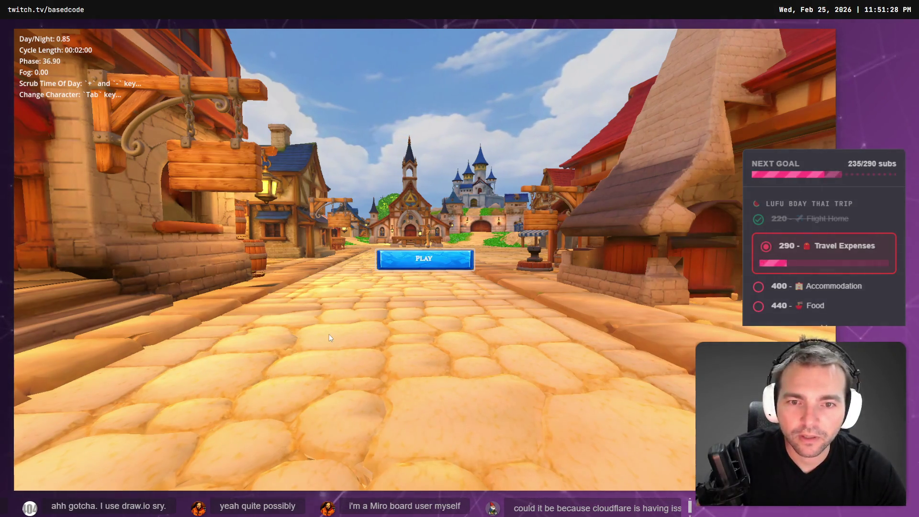
pyautogui.hotkey('alt', 'Tab')
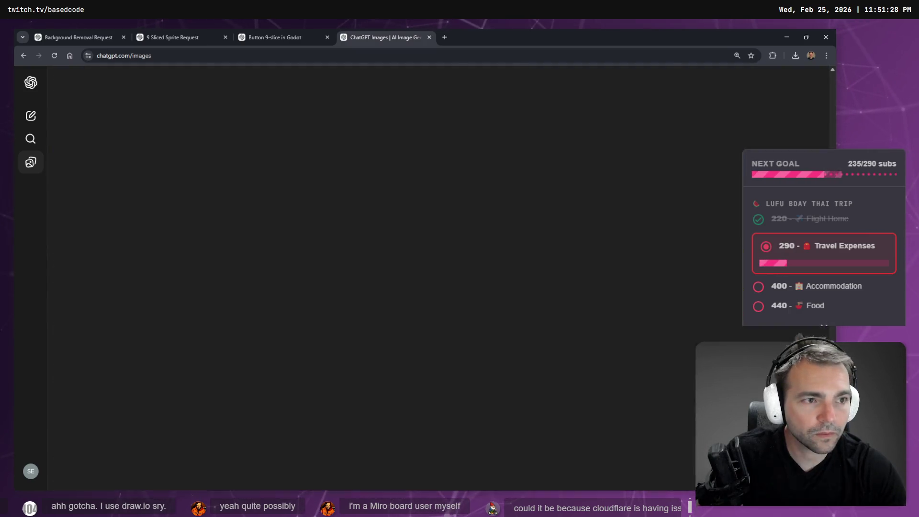
# Scroll to the Not Monster mockups and open the PLAY/ROLES medieval village menu image full size.
pyautogui.scroll(15, 825, 116)
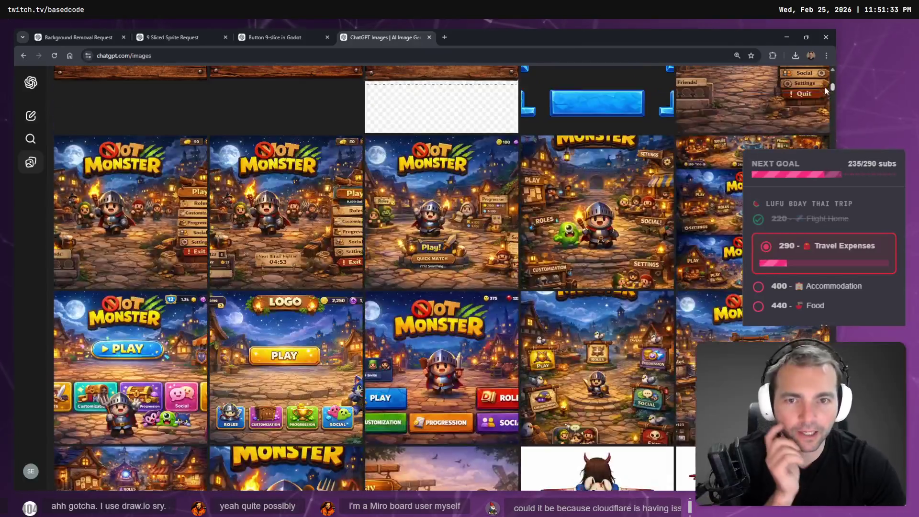
pyautogui.scroll(-4, 826, 88)
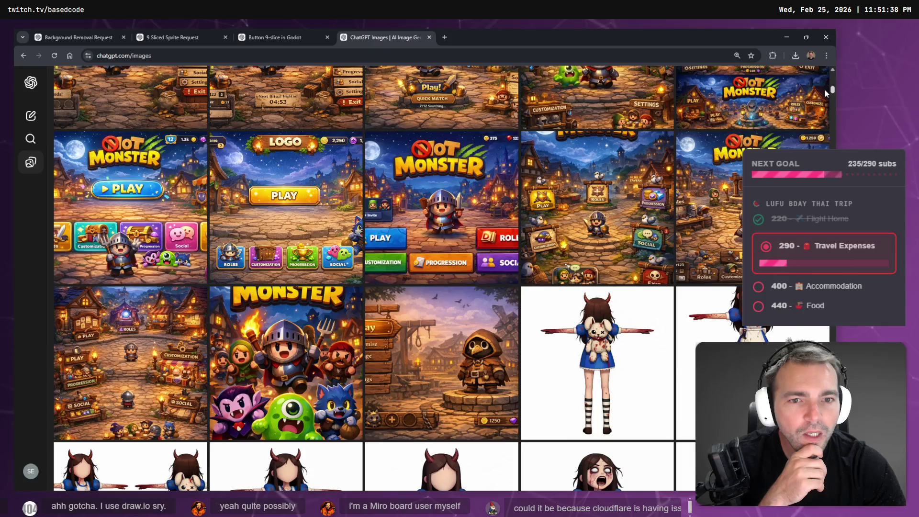
pyautogui.scroll(7, 824, 87)
pyautogui.scroll(-5, 823, 84)
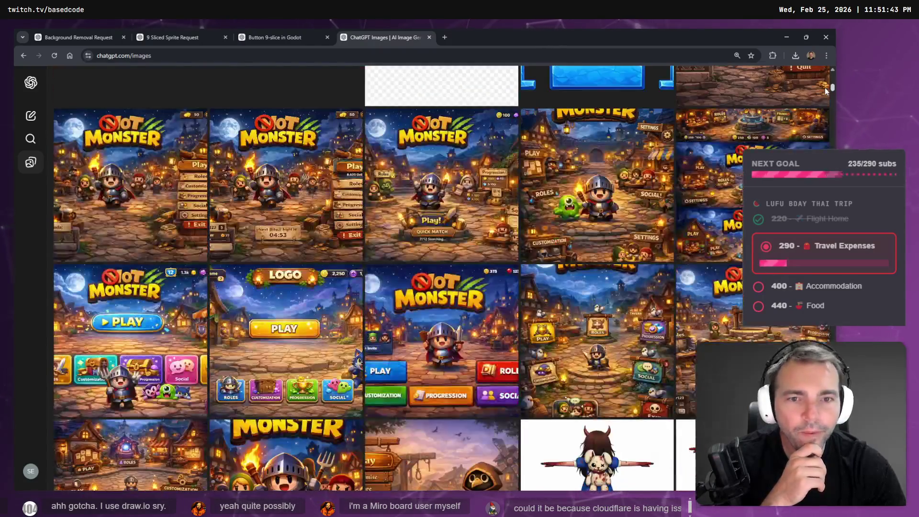
pyautogui.scroll(-2, 825, 91)
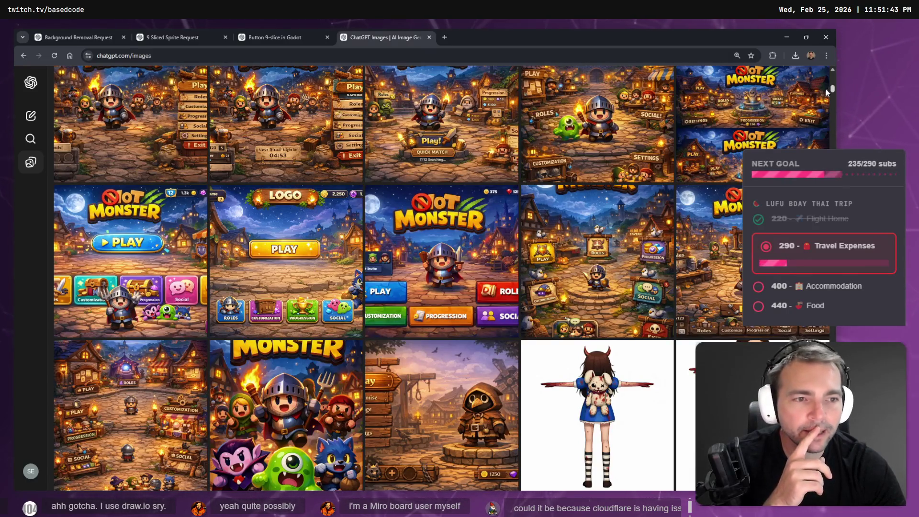
pyautogui.moveTo(442, 263)
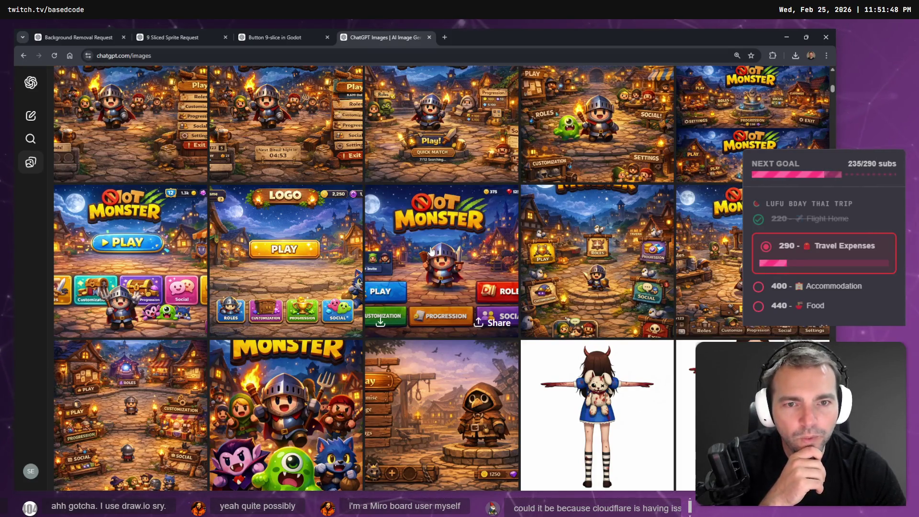
pyautogui.click(445, 312)
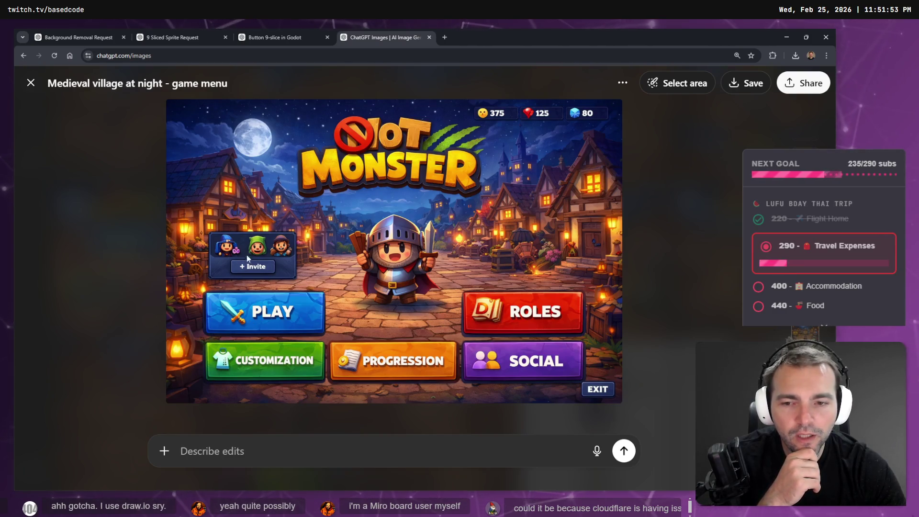
# Copy the Not Monster menu mockup image from the viewer.
pyautogui.rightClick(472, 222)
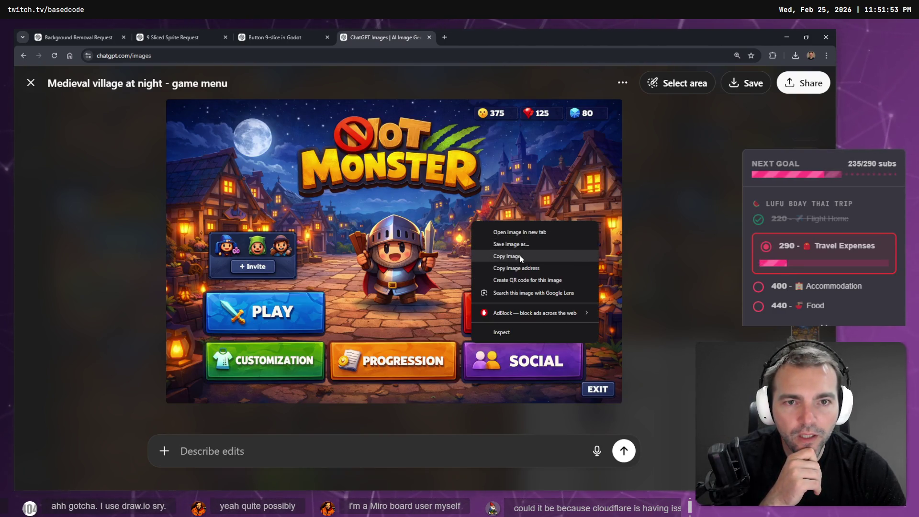
pyautogui.click(521, 257)
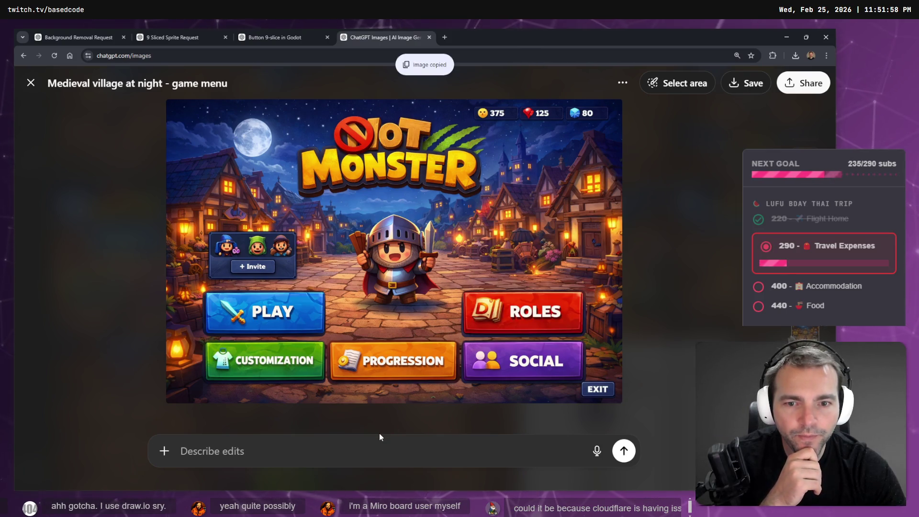
pyautogui.press('Escape')
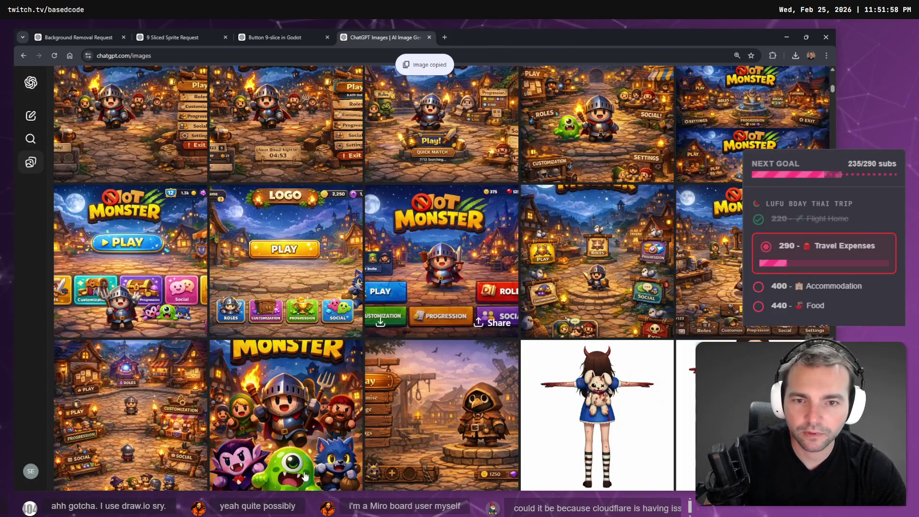
# Open the middle-row Not Monster image and try dictating an edit request.
pyautogui.click(372, 315)
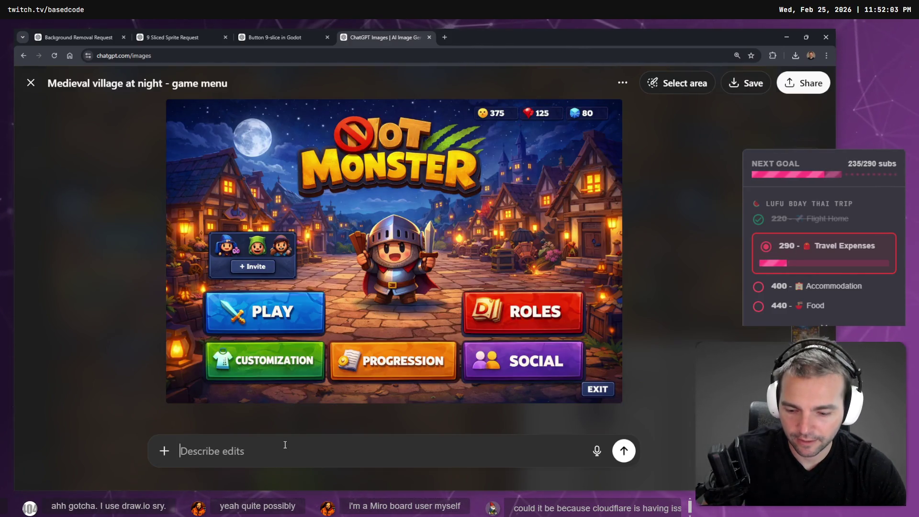
pyautogui.press('super+h')
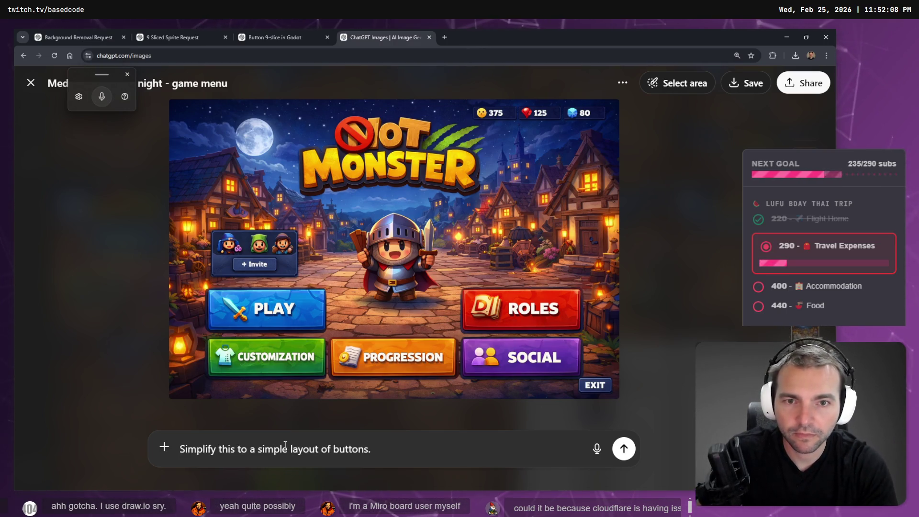
pyautogui.press('super+h')
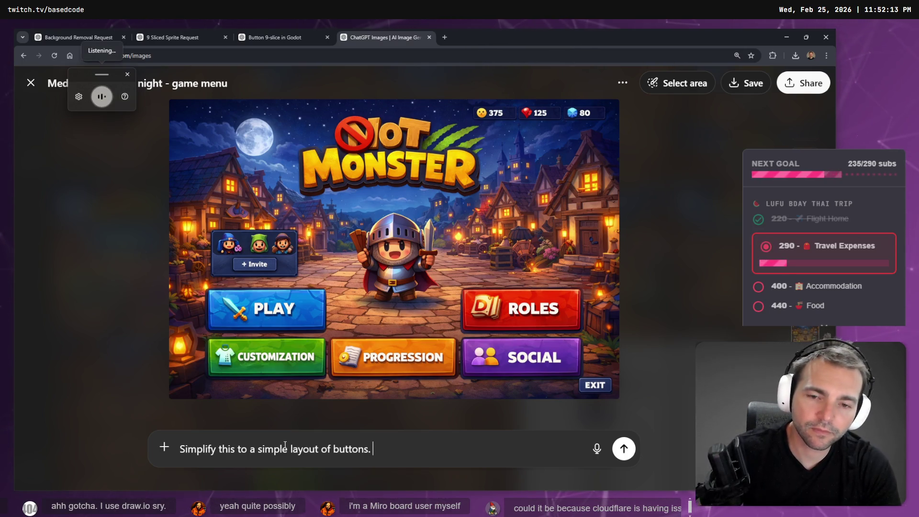
pyautogui.press('Escape')
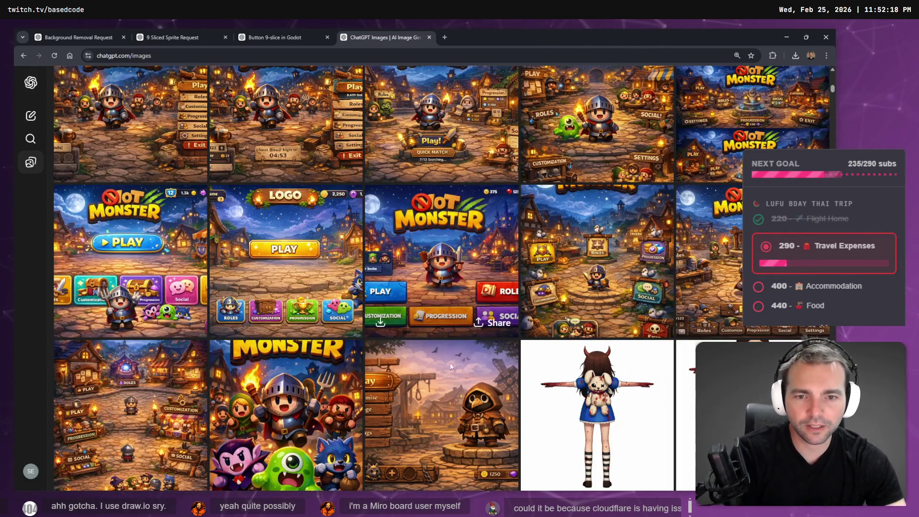
pyautogui.click(447, 330)
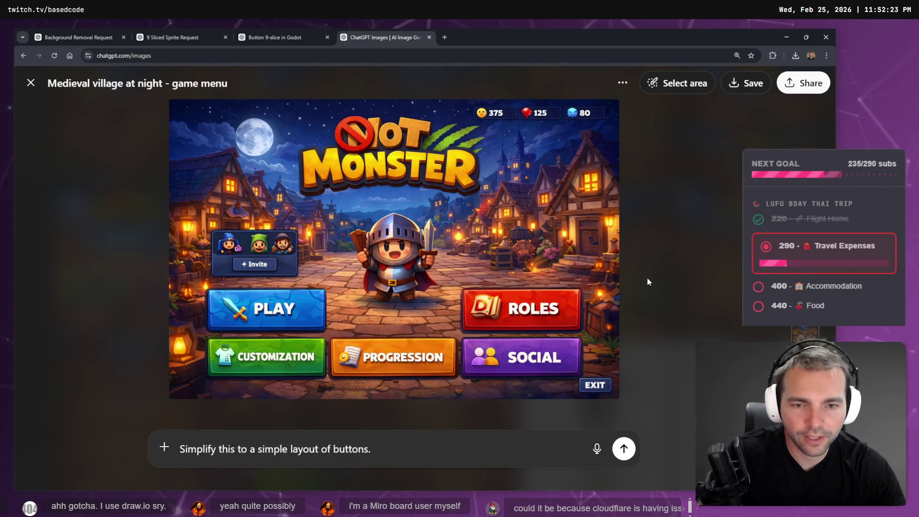
pyautogui.click(659, 283)
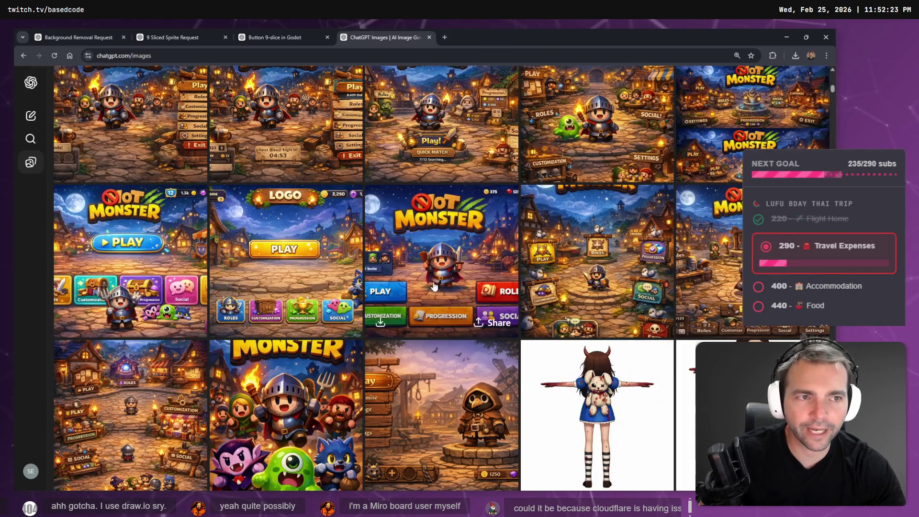
# Reopen the menu image and revise its prompt with 'just be' and an ending of 'positions.'.
pyautogui.scroll(2, 434, 287)
pyautogui.scroll(3, 435, 287)
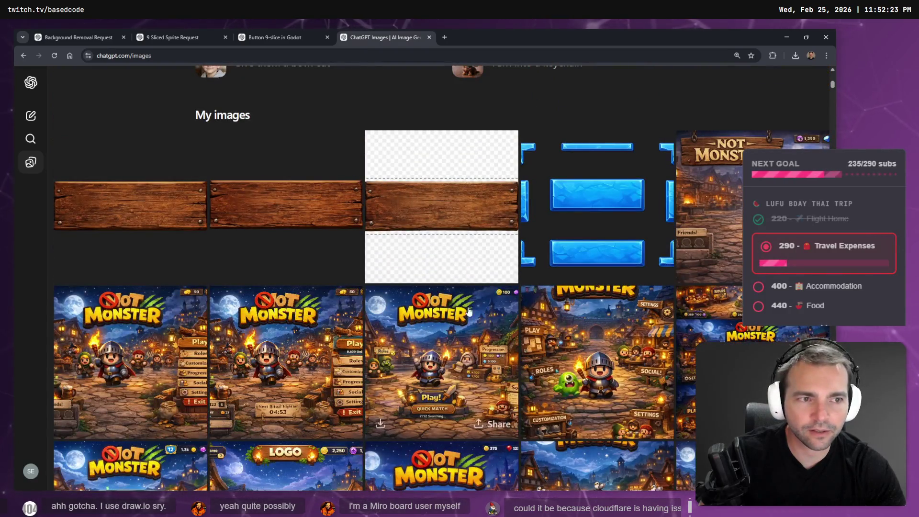
pyautogui.scroll(6, 624, 275)
pyautogui.scroll(-8, 526, 287)
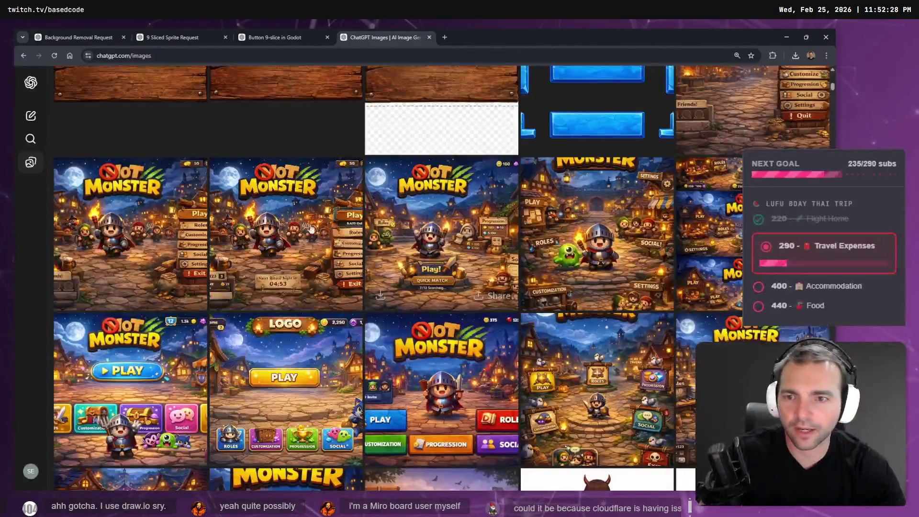
pyautogui.scroll(-2, 398, 242)
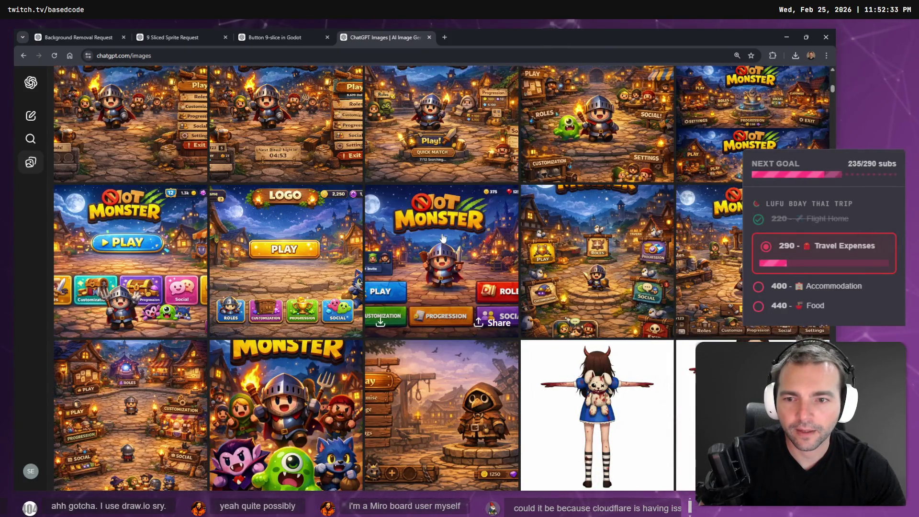
pyautogui.click(424, 304)
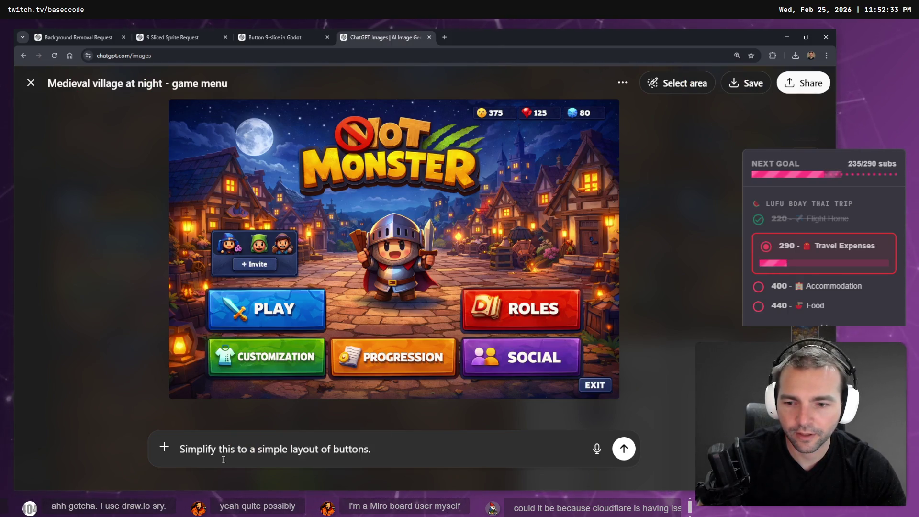
pyautogui.doubleClick(273, 449)
pyautogui.press('BackSpace')
pyautogui.press('BackSpace')
pyautogui.press('BackSpace')
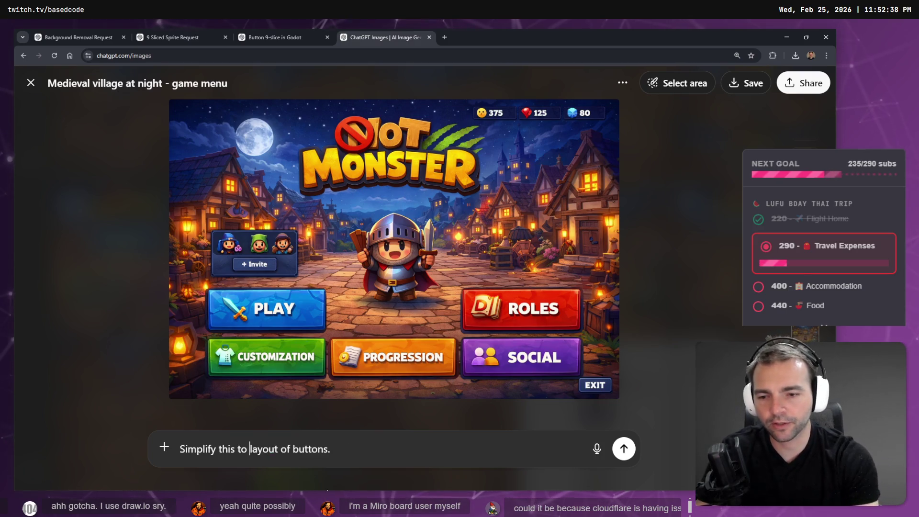
pyautogui.write('just be')
pyautogui.click(367, 449)
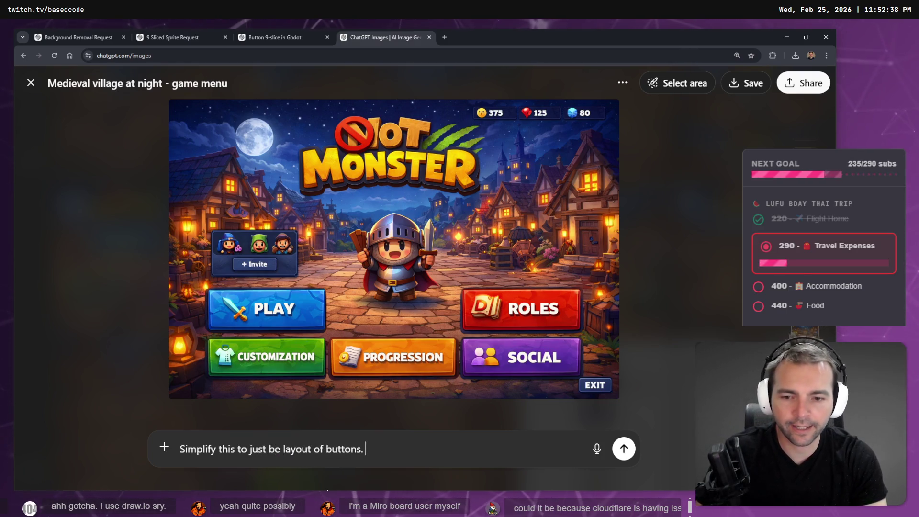
pyautogui.press('BackSpace')
pyautogui.press('BackSpace')
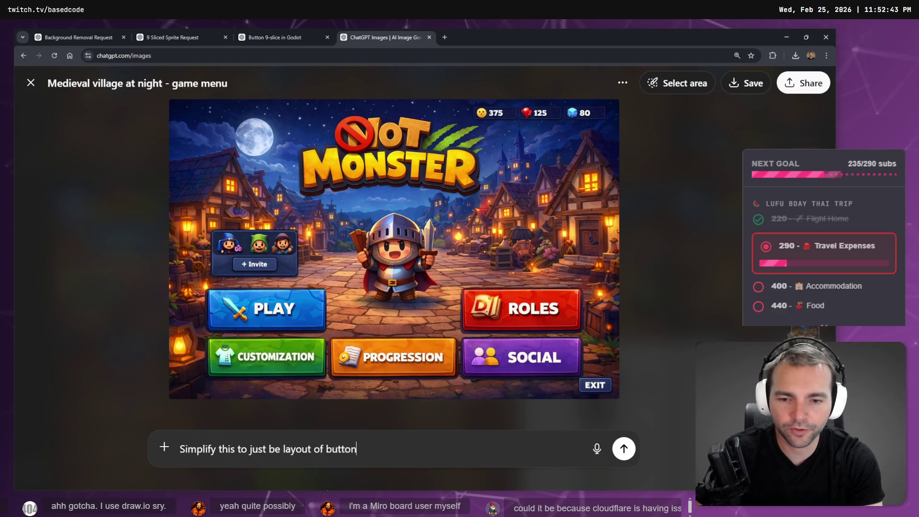
pyautogui.write('positions.')
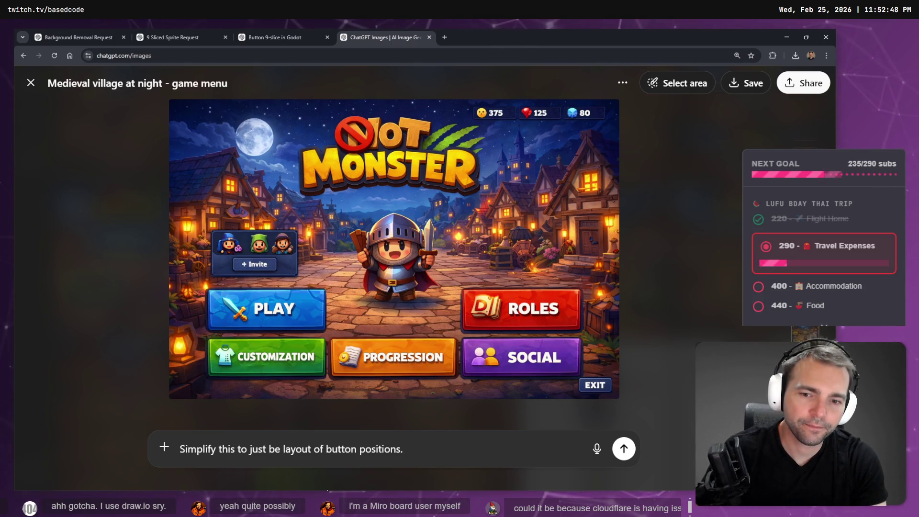
# Replace the prompt with a dictated request for play buttons left, character right, and send it.
pyautogui.hotkey('ctrl', 'a')
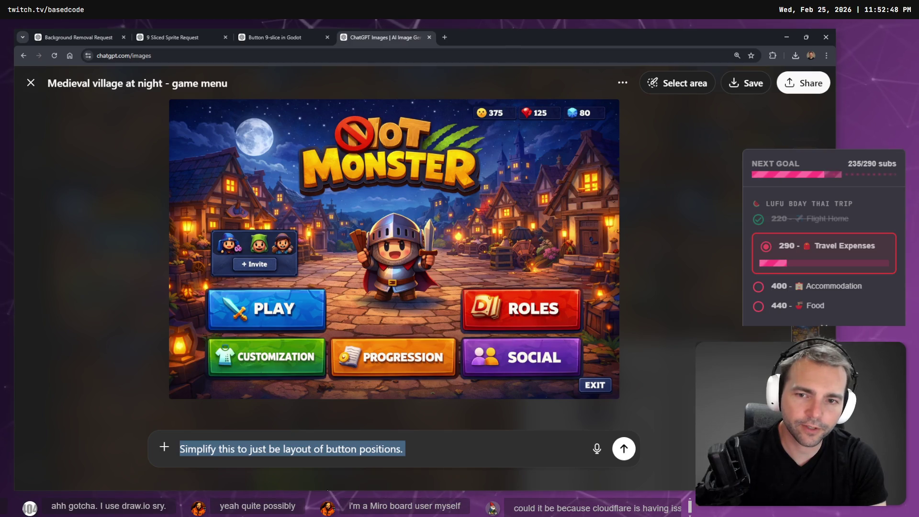
pyautogui.press('BackSpace')
pyautogui.press('super+h')
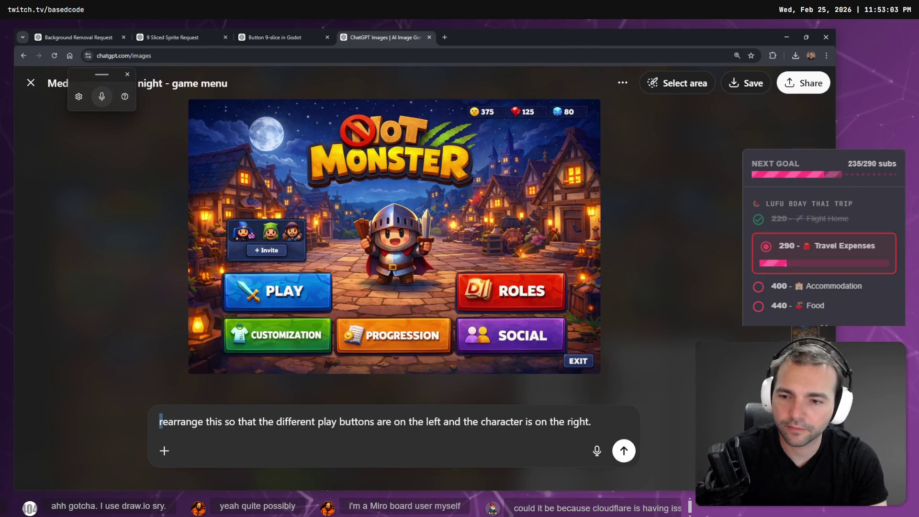
pyautogui.press('Return')
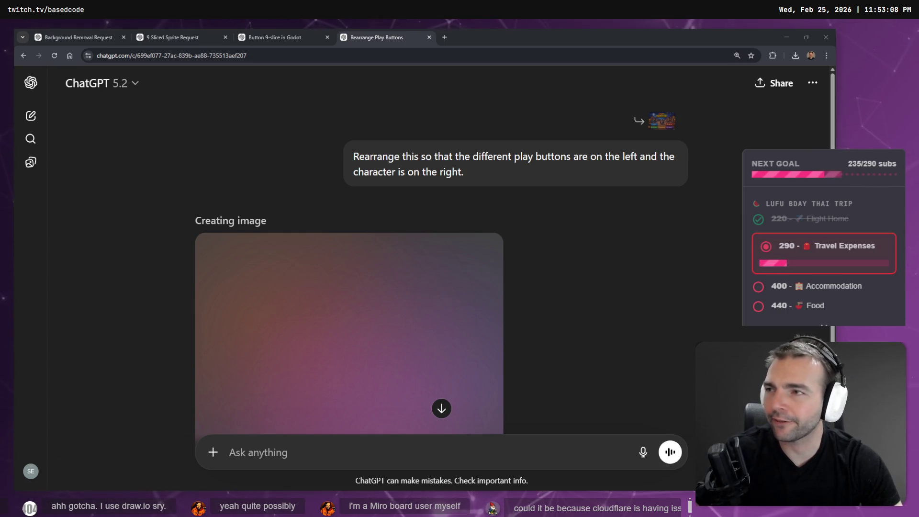
# Load tldraw.com in a fresh Chrome window.
pyautogui.click(439, 38)
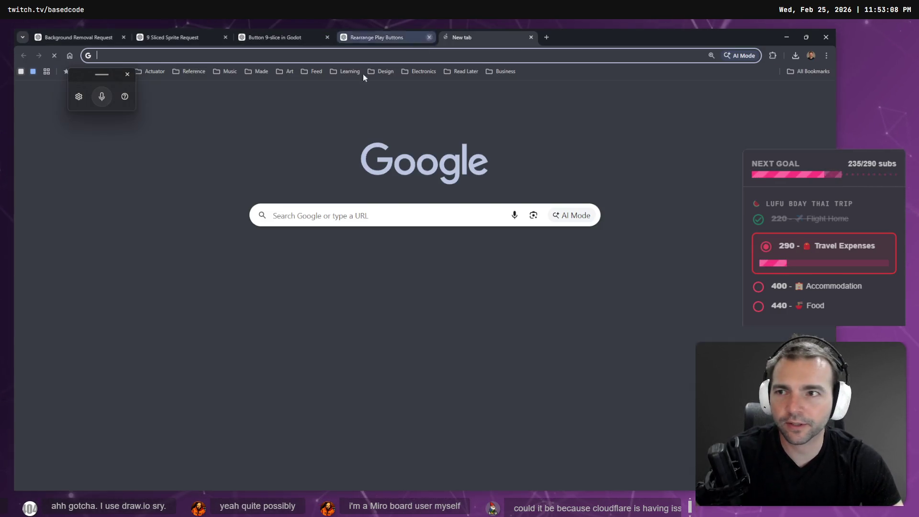
pyautogui.hotkey('ctrl', 'w')
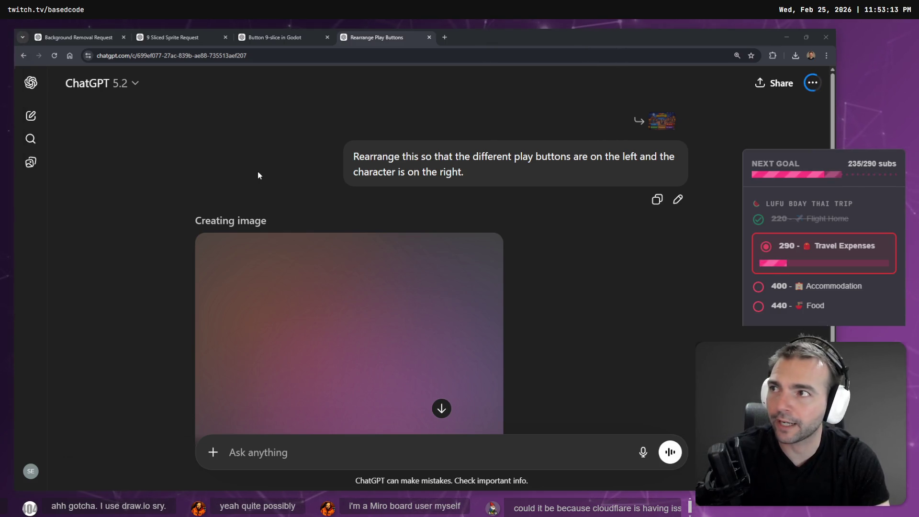
pyautogui.hotkey('ctrl', 'n')
pyautogui.write('tldraw.com')
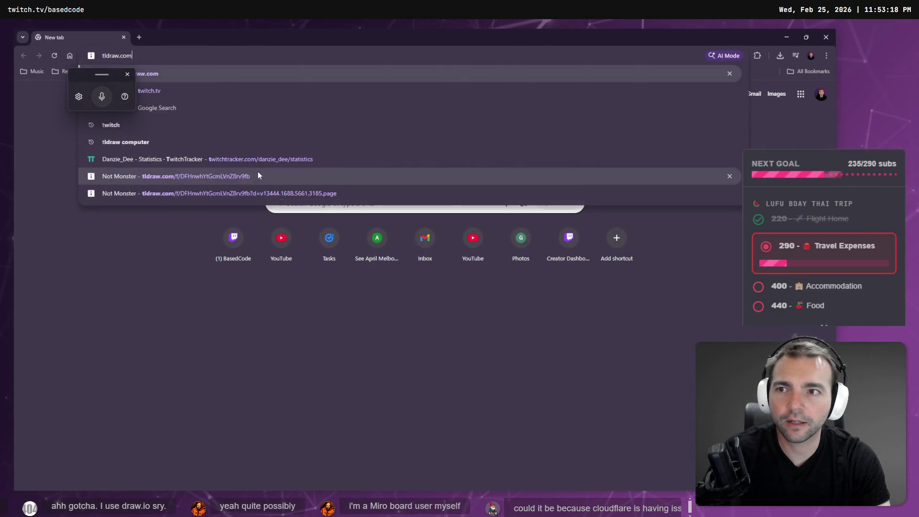
pyautogui.press('Return')
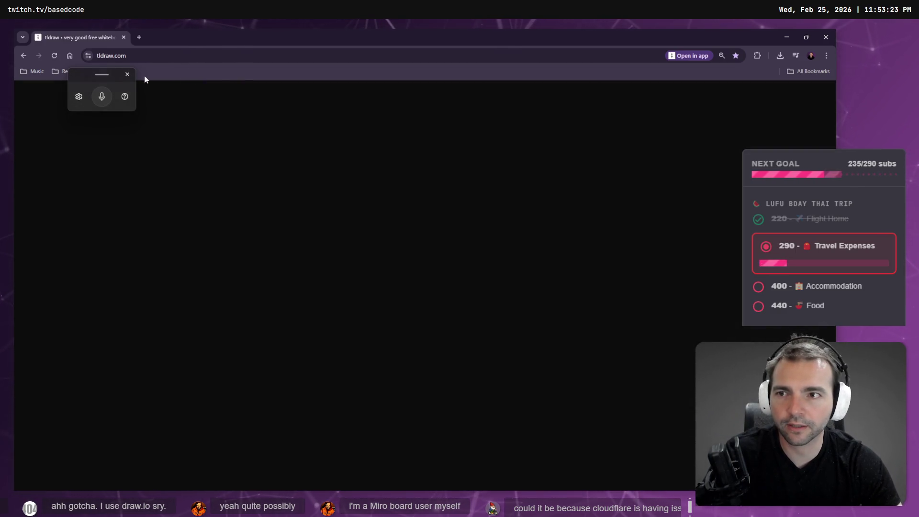
# Dismiss the dictation panel, pan across the Not Monster frames, then close the browser window.
pyautogui.click(126, 75)
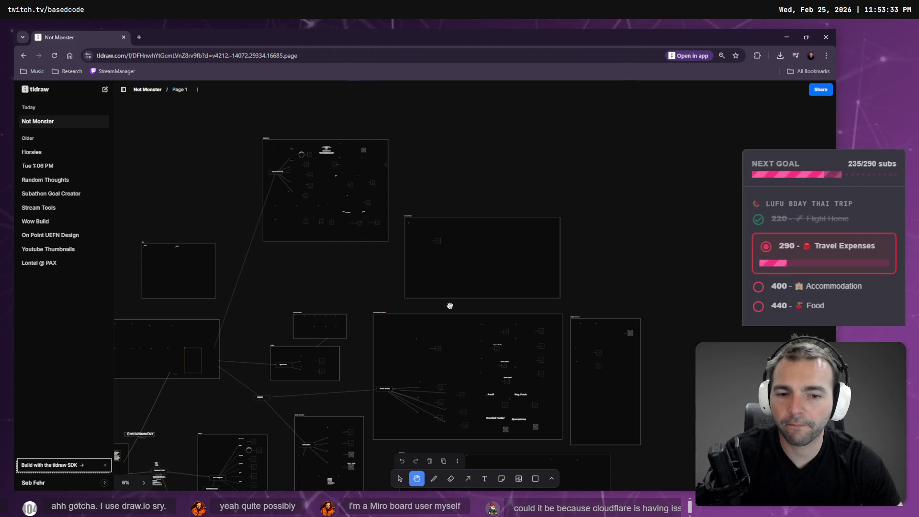
pyautogui.moveTo(435, 230); pyautogui.dragTo(617, 159)
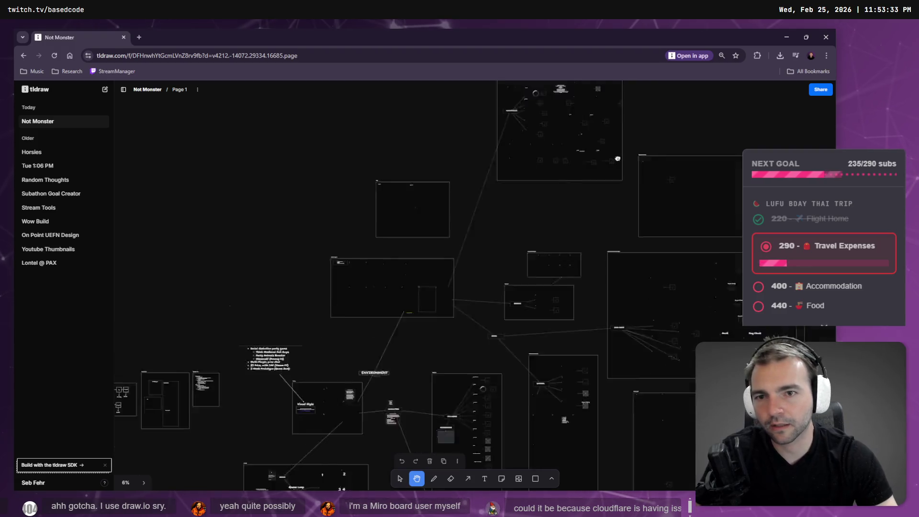
pyautogui.scroll(-3, 615, 240)
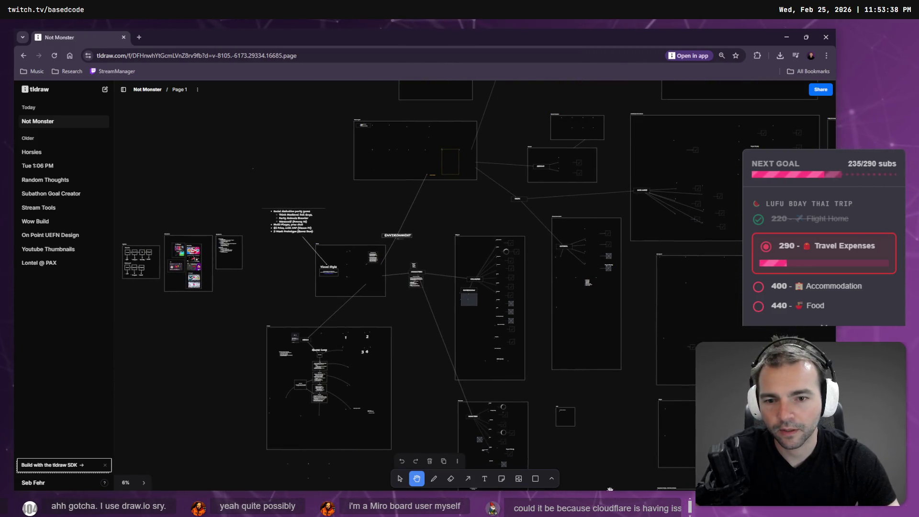
pyautogui.moveTo(609, 489)
pyautogui.mouseDown()
pyautogui.moveTo(564, 346)
pyautogui.moveTo(437, 125)
pyautogui.mouseUp()
pyautogui.moveTo(354, 205); pyautogui.dragTo(82, 205)
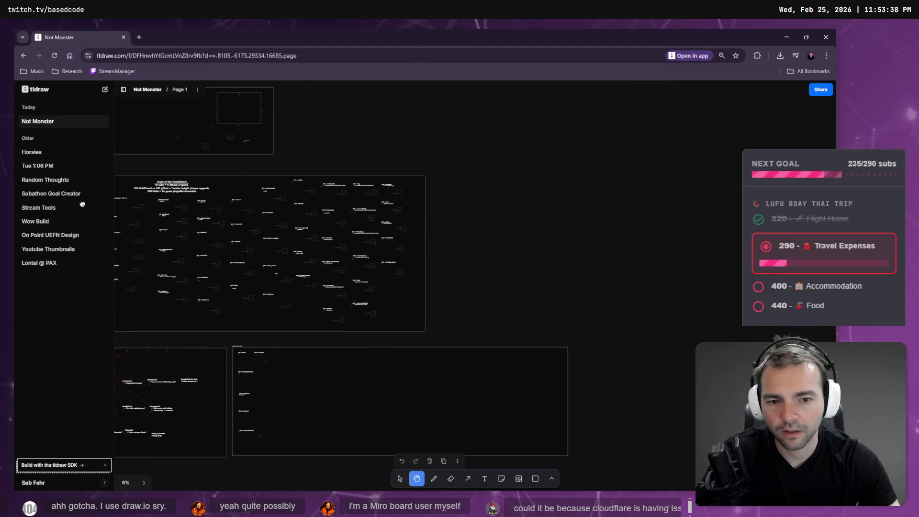
pyautogui.scroll(-5, 390, 440)
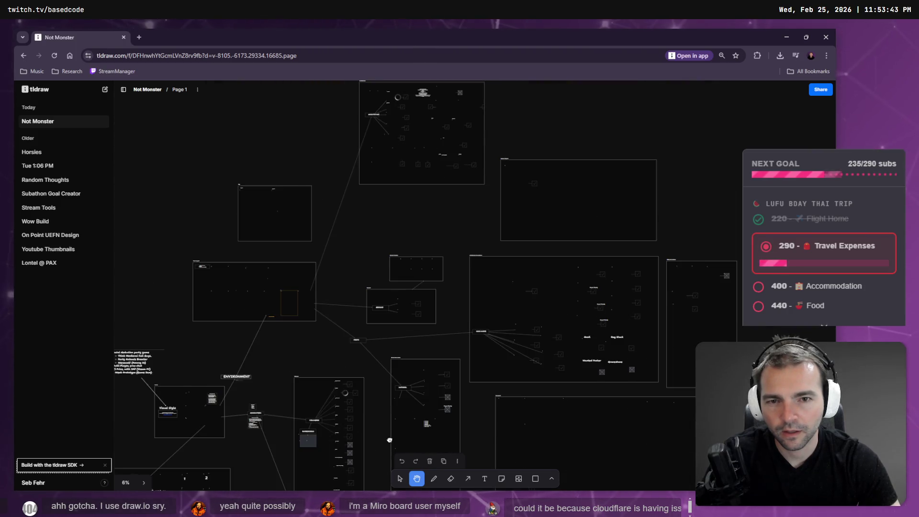
pyautogui.scroll(3, 390, 440)
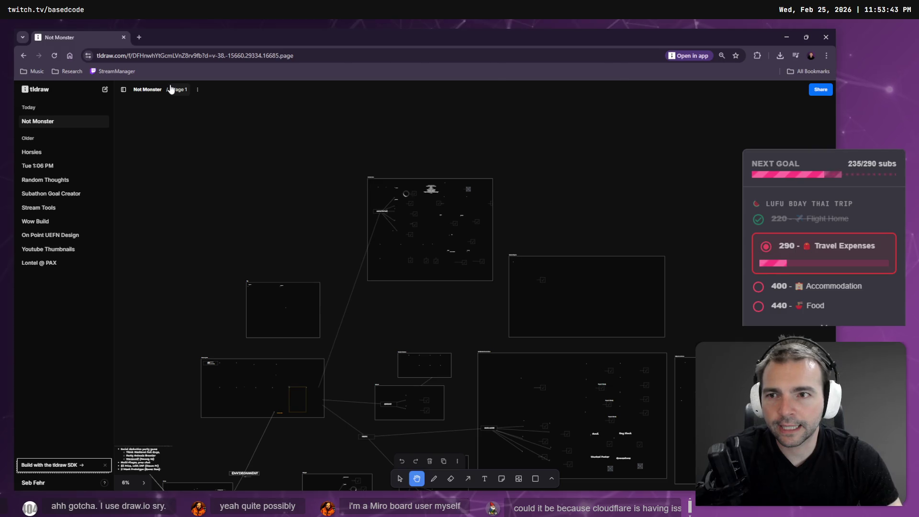
pyautogui.middleClick(63, 35)
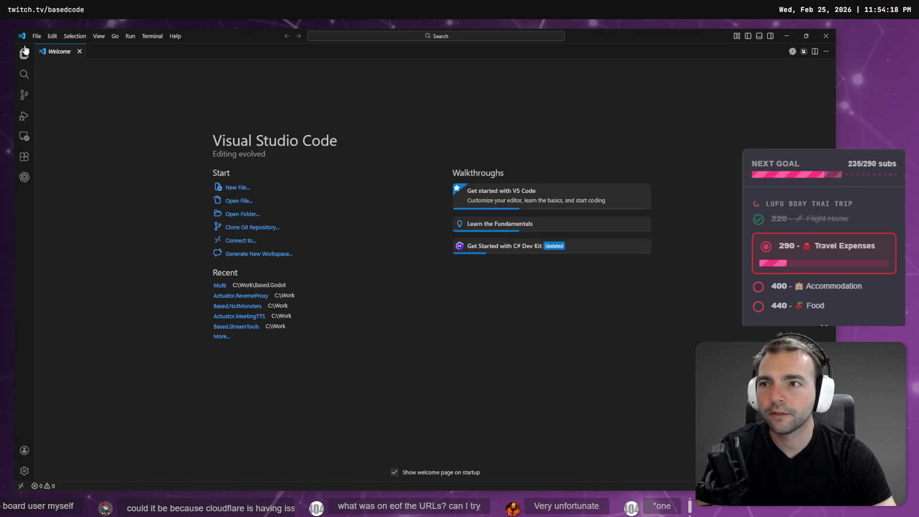
# Reopen Not Monster.tldr from the recently used files.
pyautogui.click(36, 36)
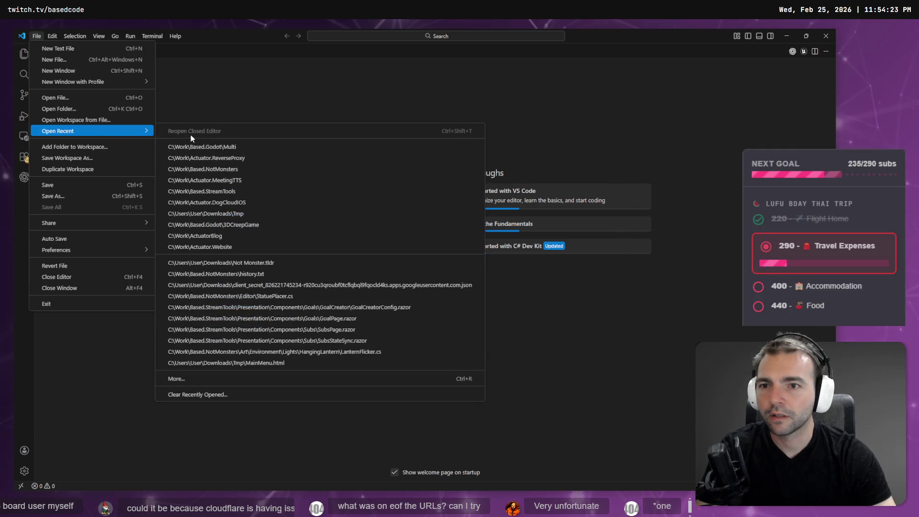
pyautogui.moveTo(127, 84)
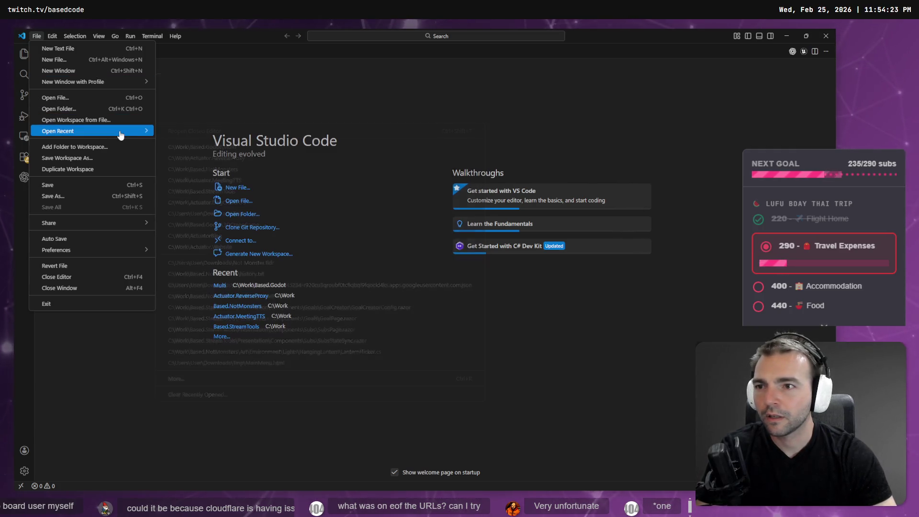
pyautogui.moveTo(120, 131)
pyautogui.click(359, 262)
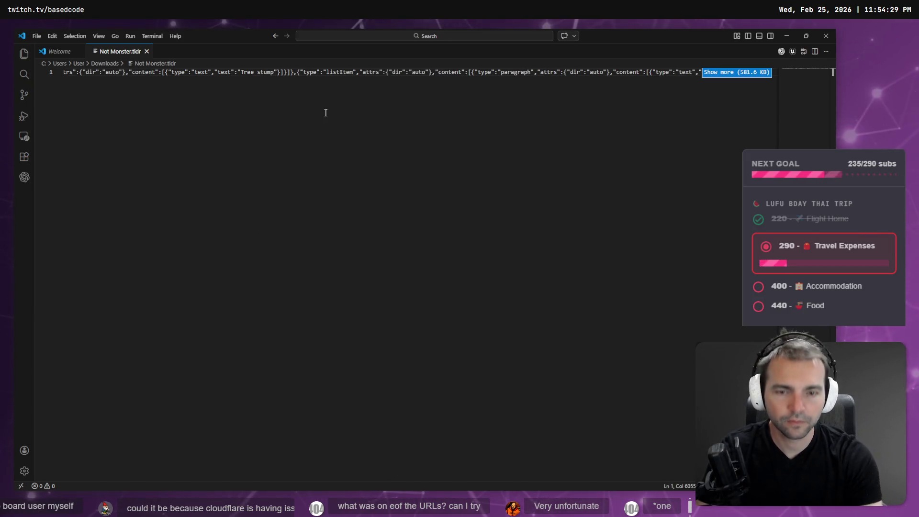
# Switch the file's language mode to JSON and format the one-line document.
pyautogui.hotkey('ctrl', 'shift', 'p')
pyautogui.press('Return')
pyautogui.press('Return')
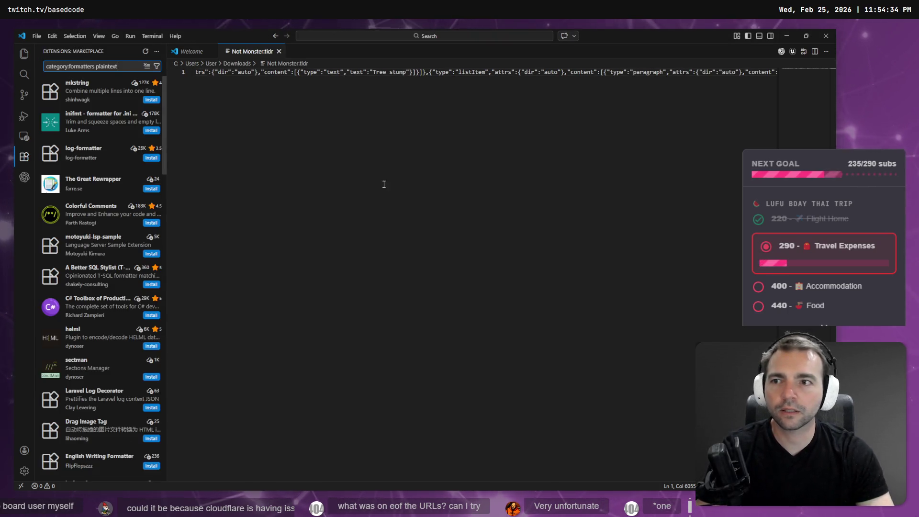
pyautogui.hotkey('ctrl', 'k')
pyautogui.write('m')
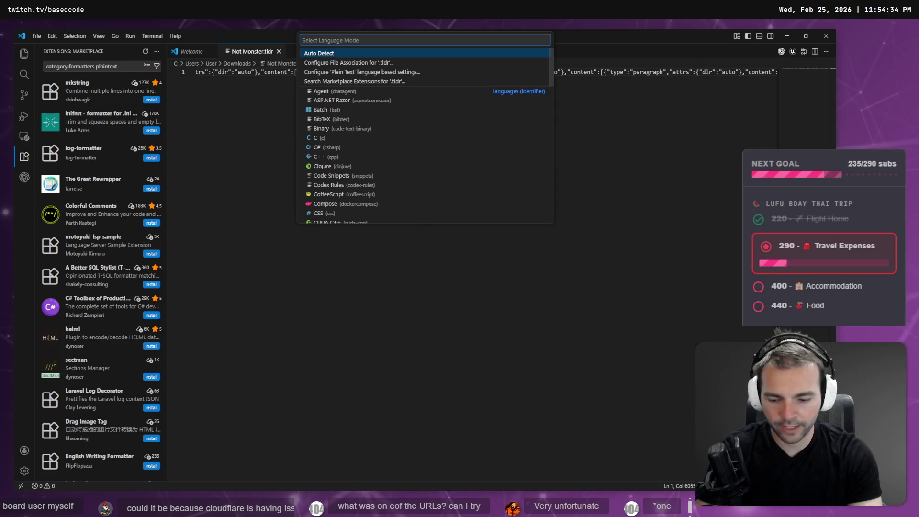
pyautogui.write('json')
pyautogui.press('Return')
pyautogui.hotkey('ctrl', 'shift', 'p')
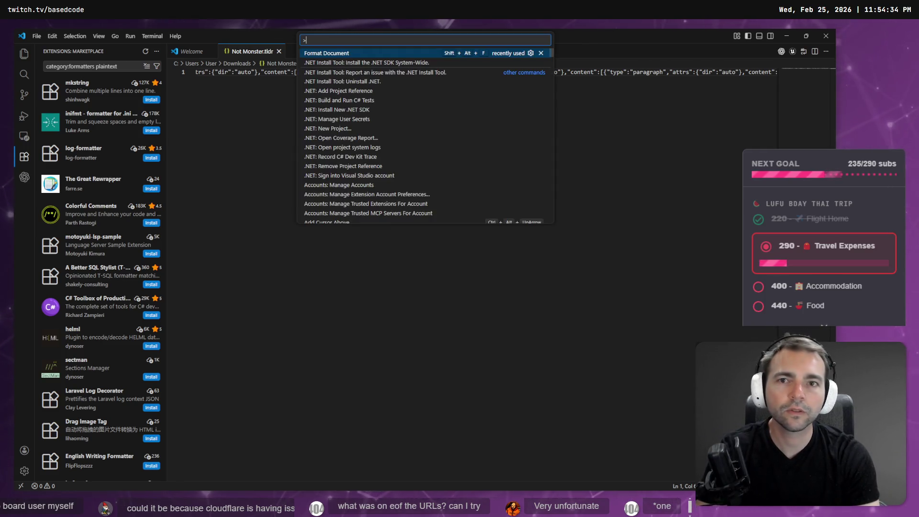
pyautogui.press('Return')
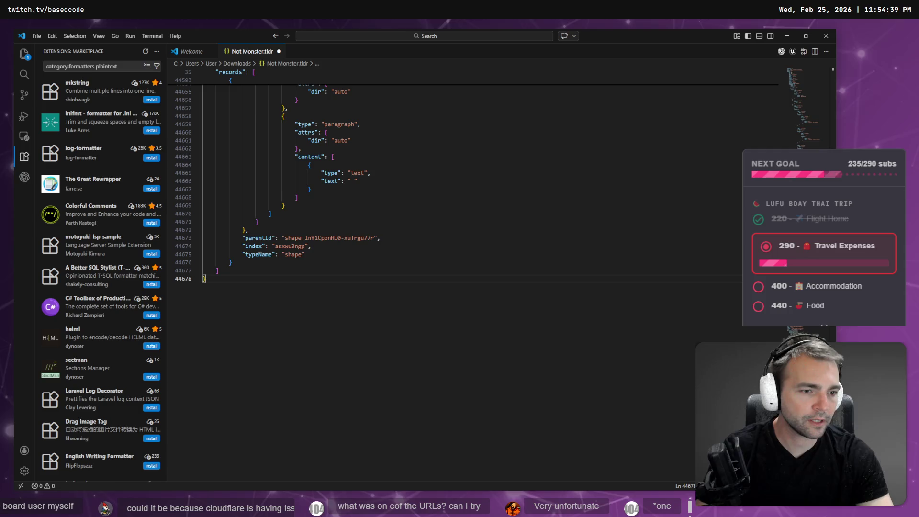
# Find the image asset's src line and start selecting its URL.
pyautogui.scroll(15, 431, 277)
pyautogui.scroll(20, 431, 278)
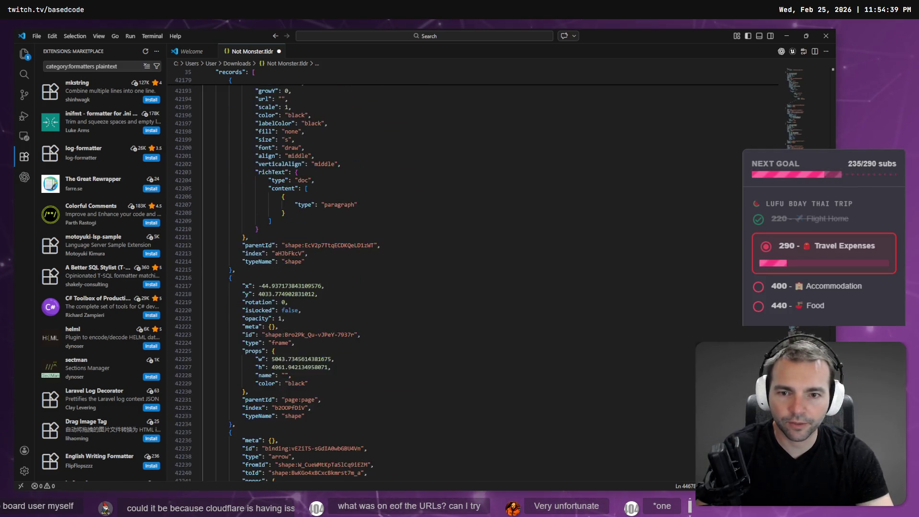
pyautogui.scroll(-10, 649, 401)
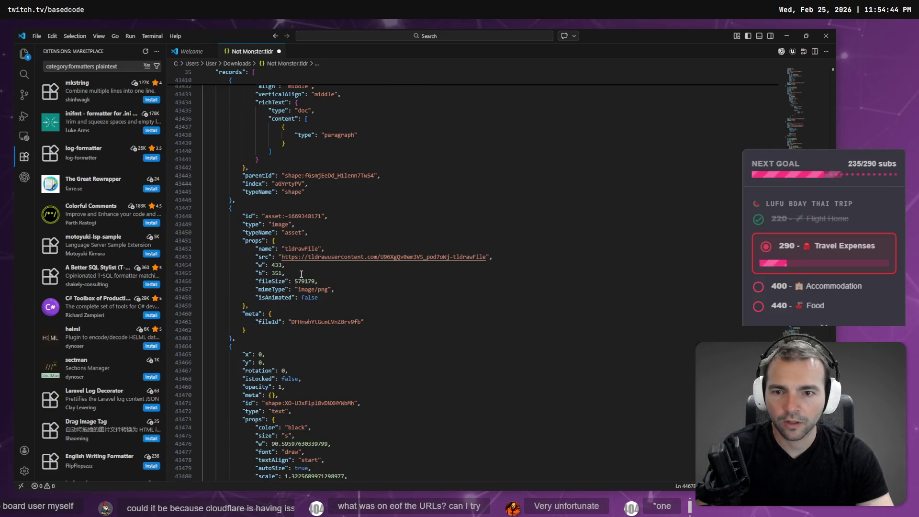
pyautogui.click(285, 259)
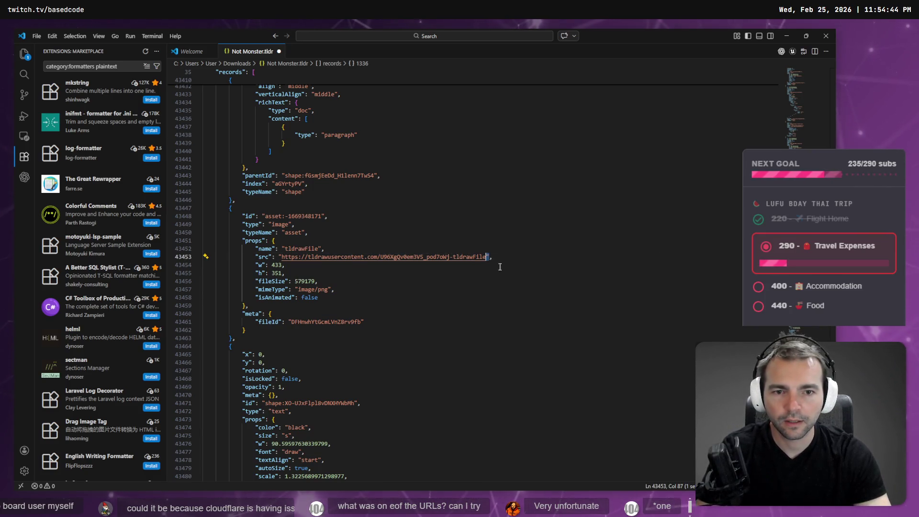
pyautogui.hotkey('ctrl', 'shift', 'Left')
pyautogui.hotkey('ctrl', 'shift', 'Left')
pyautogui.hotkey('ctrl', 'shift', 'Left')
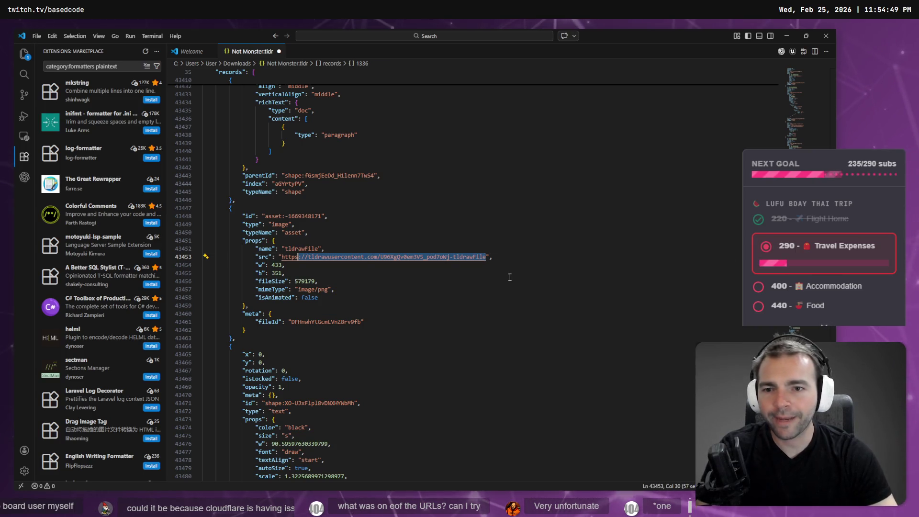
pyautogui.hotkey('ctrl', 'shift', 'Left')
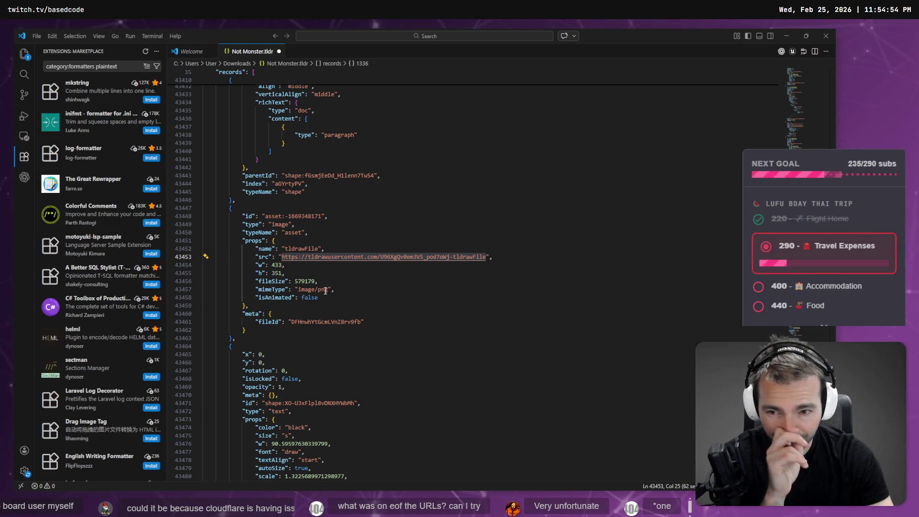
# Select just the src URL on line 43453, copy it, and keep the file open unsaved.
pyautogui.moveTo(249, 306); pyautogui.dragTo(139, 240)
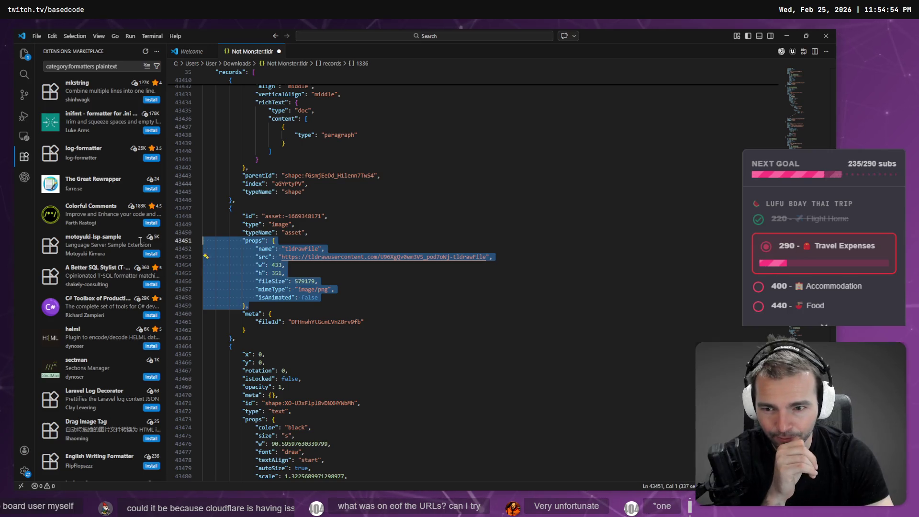
pyautogui.click(264, 273)
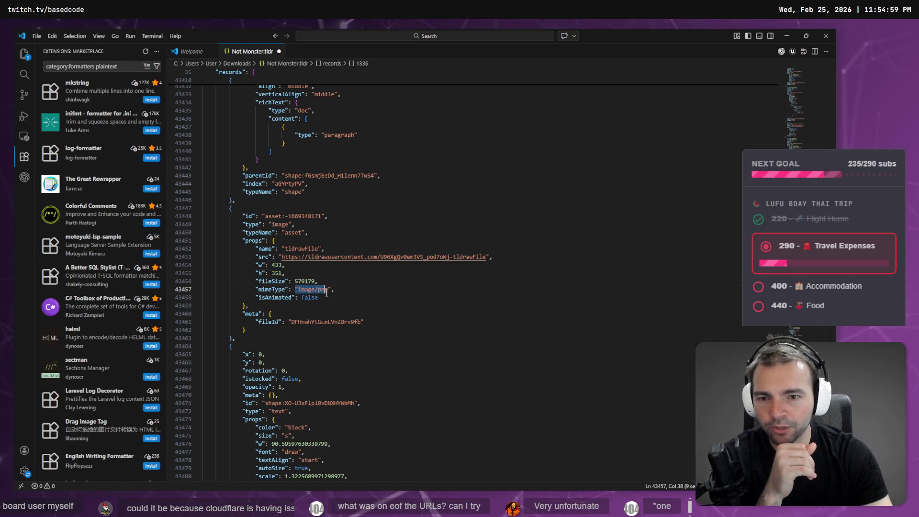
pyautogui.click(349, 297)
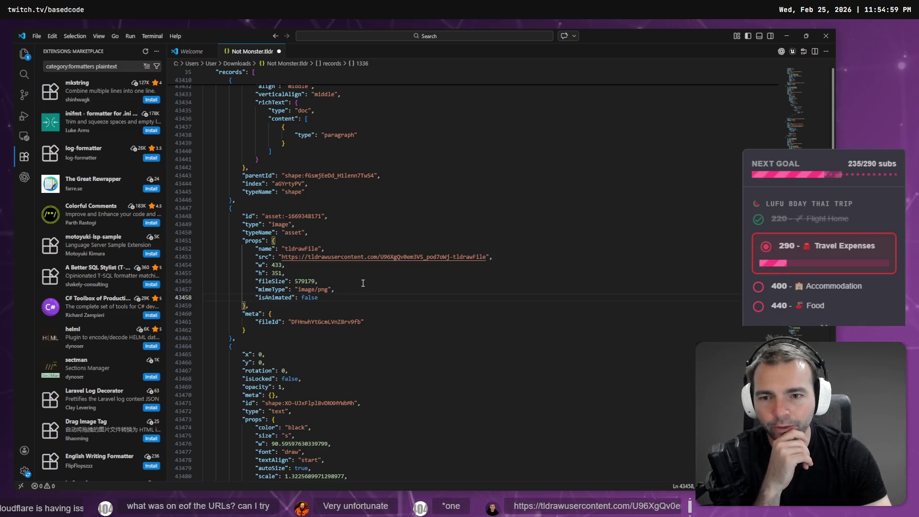
pyautogui.moveTo(363, 287); pyautogui.dragTo(105, 246)
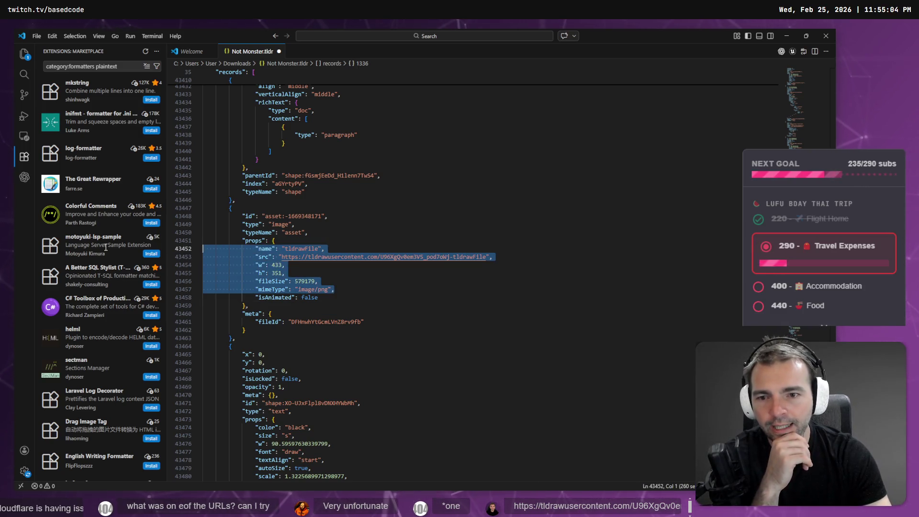
pyautogui.moveTo(318, 298); pyautogui.dragTo(149, 249)
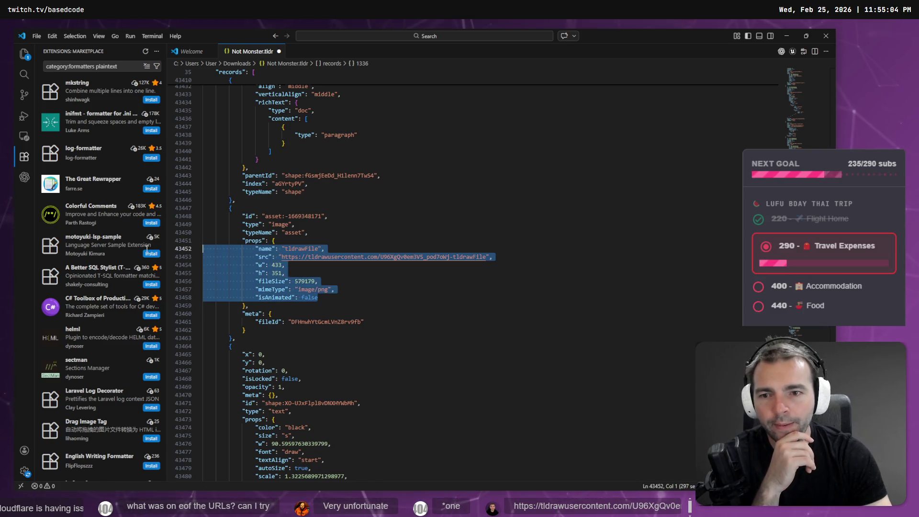
pyautogui.moveTo(486, 257)
pyautogui.mouseDown()
pyautogui.moveTo(206, 257)
pyautogui.moveTo(281, 257)
pyautogui.mouseUp()
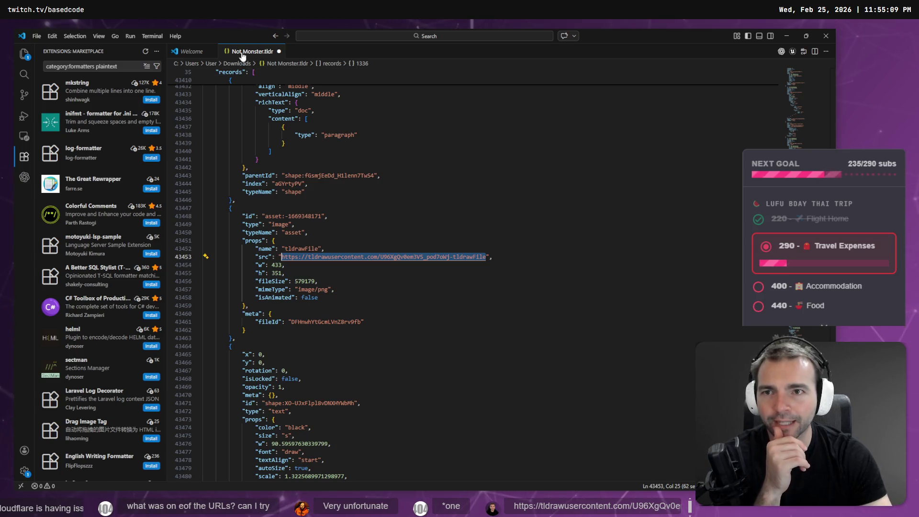
pyautogui.hotkey('ctrl', 'w')
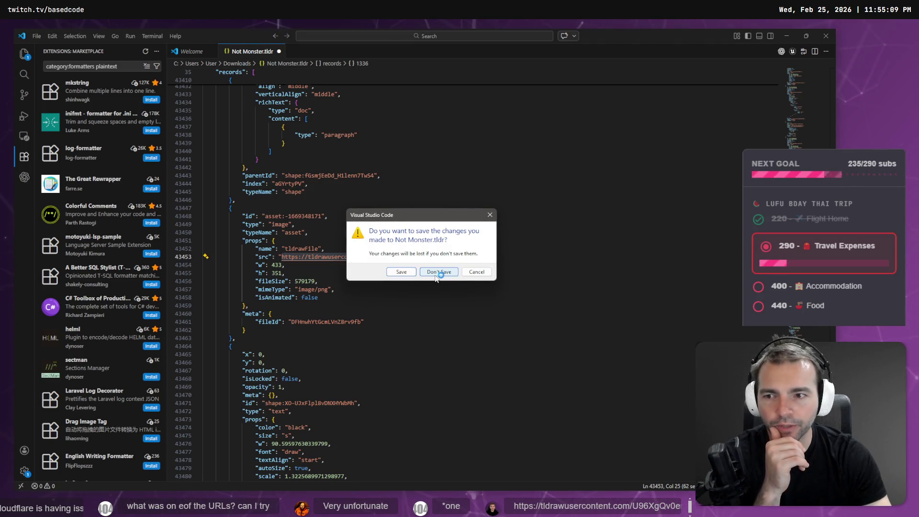
pyautogui.click(477, 276)
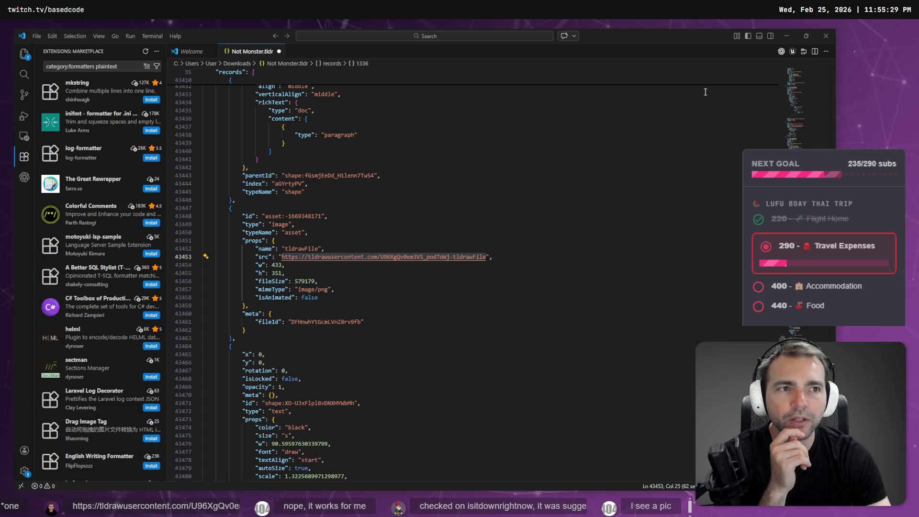
# In ChatGPT, dictate a request to better balance the menu buttons' margins and spacing, and send it.
pyautogui.hotkey('alt', 'Tab')
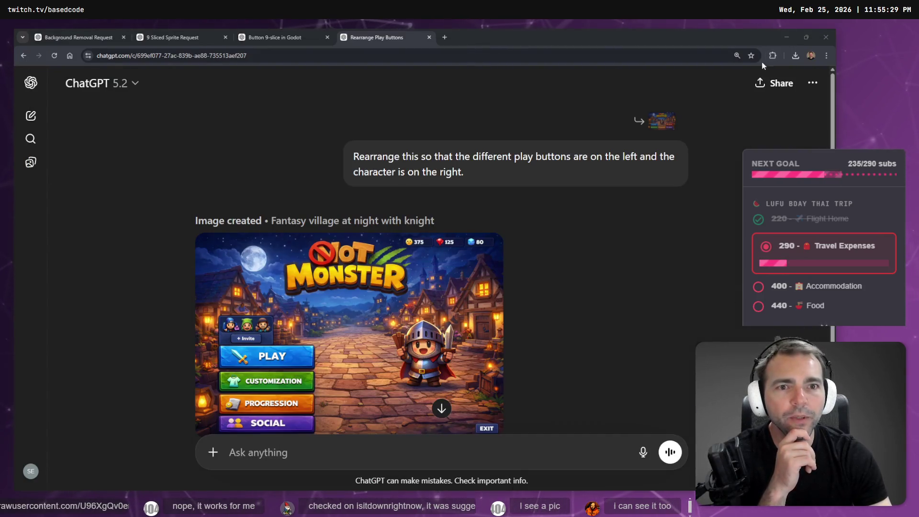
pyautogui.scroll(-2, 570, 292)
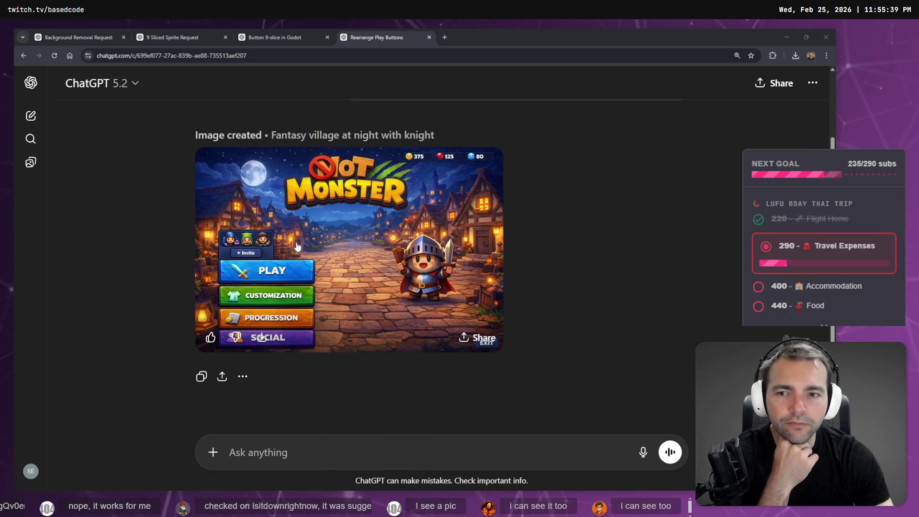
pyautogui.click(345, 455)
pyautogui.press('super+h')
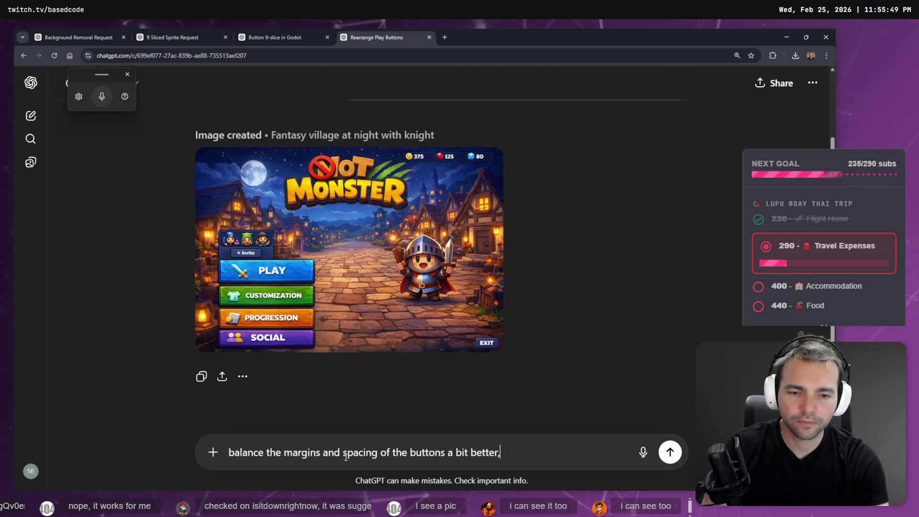
pyautogui.press('Delete')
pyautogui.write('B')
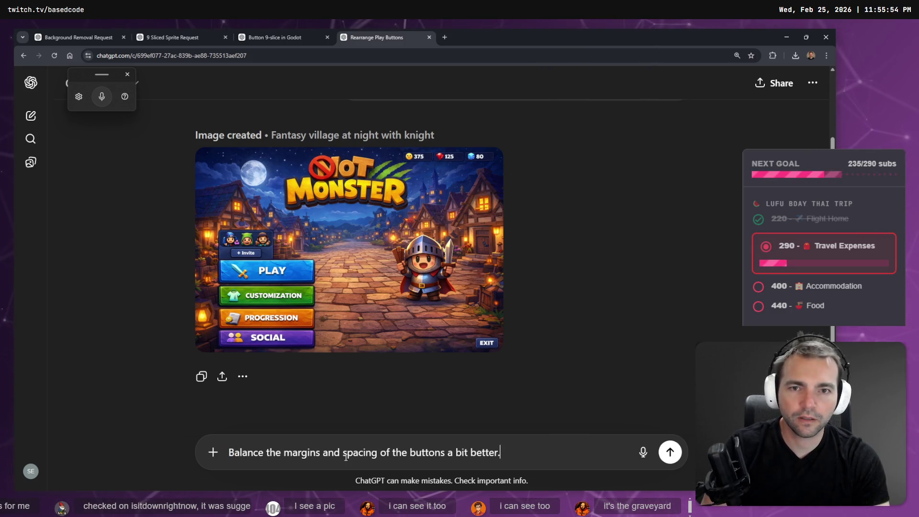
pyautogui.press('Return')
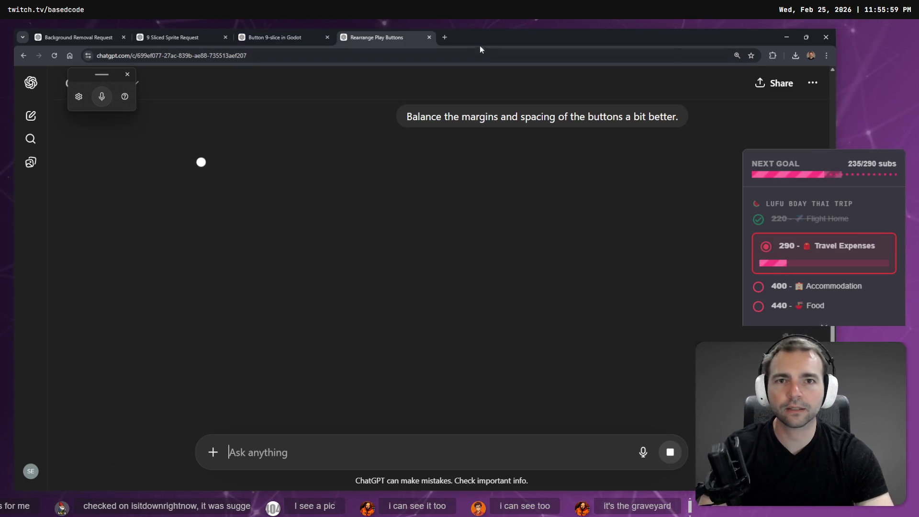
# Open a new tab, stop dictation, and start a new project in the Warp terminal.
pyautogui.click(445, 37)
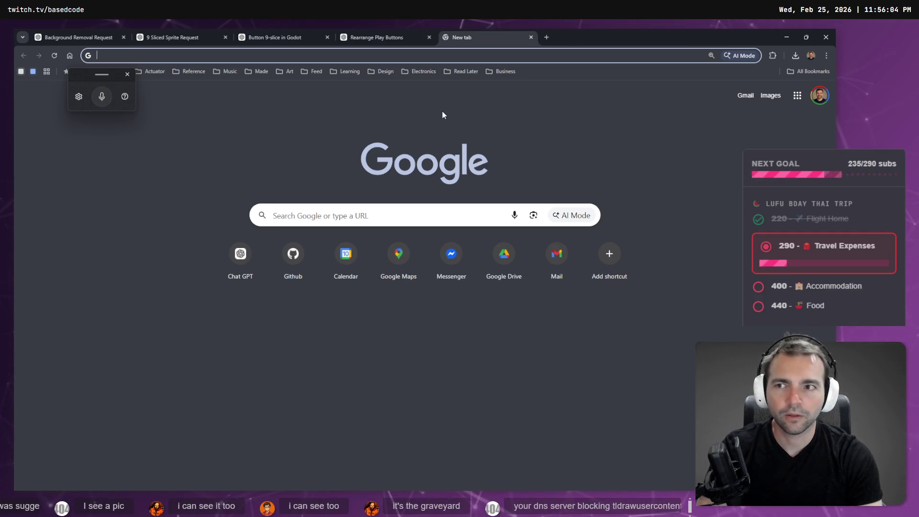
pyautogui.press('super+h')
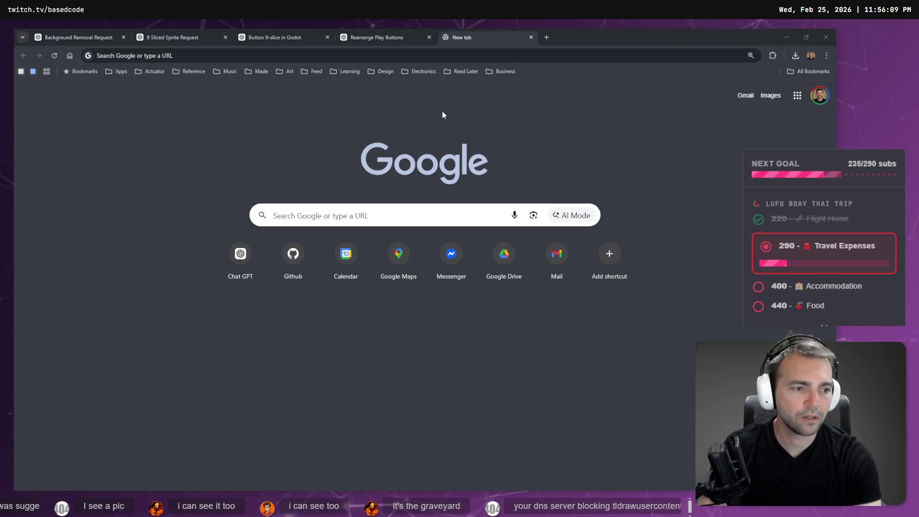
pyautogui.hotkey('ctrl', 'alt', 't')
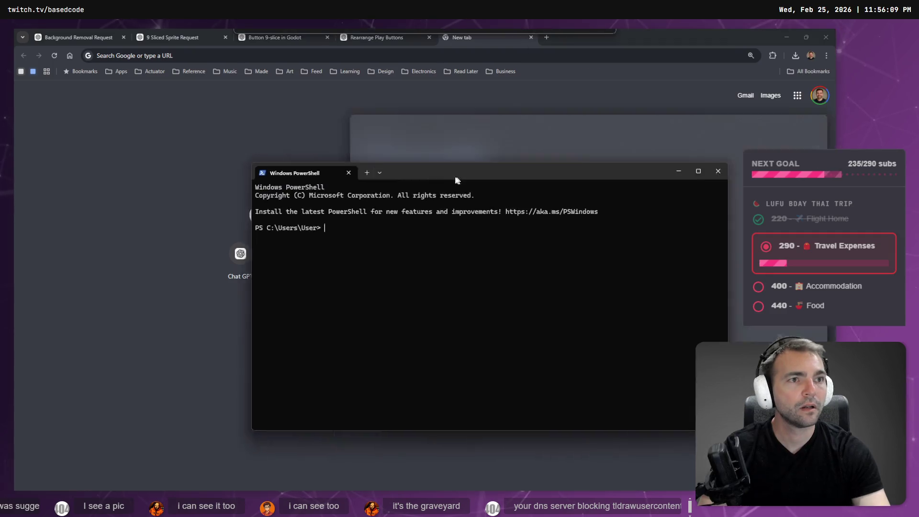
pyautogui.click(659, 159)
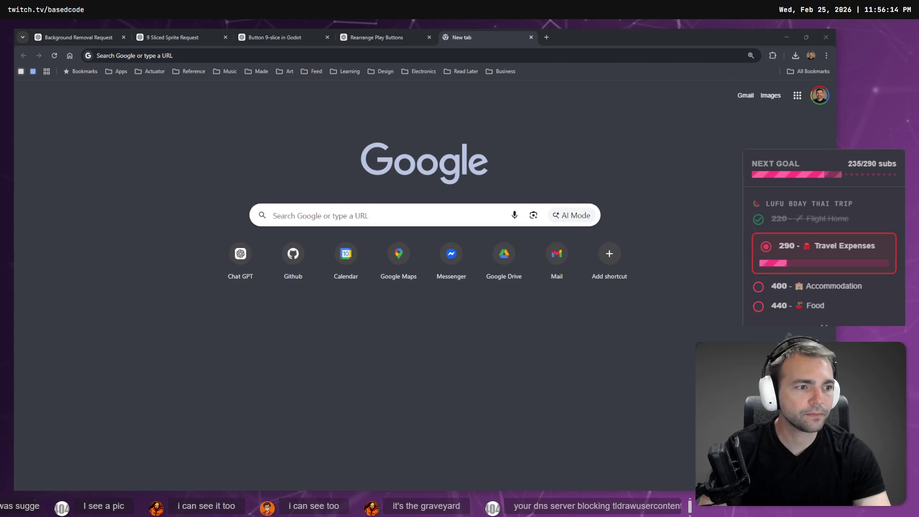
pyautogui.hotkey('ctrl', 'alt', 't')
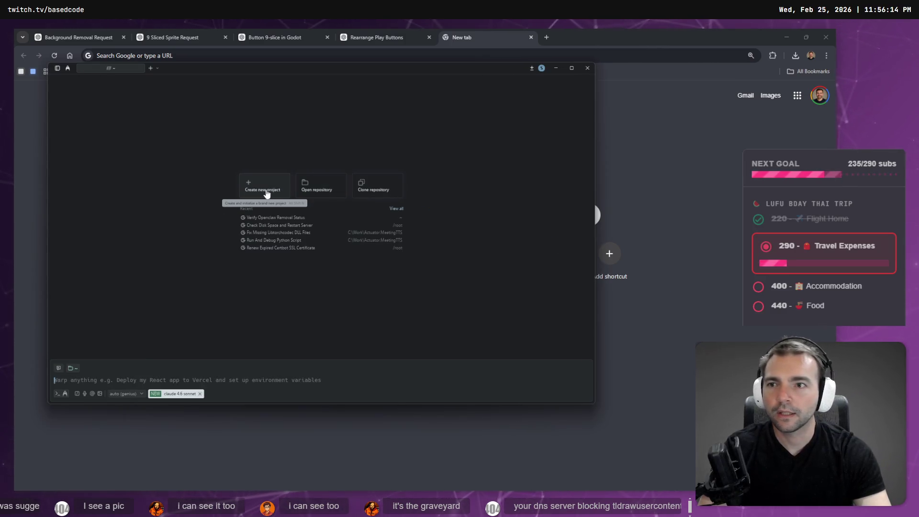
pyautogui.click(267, 191)
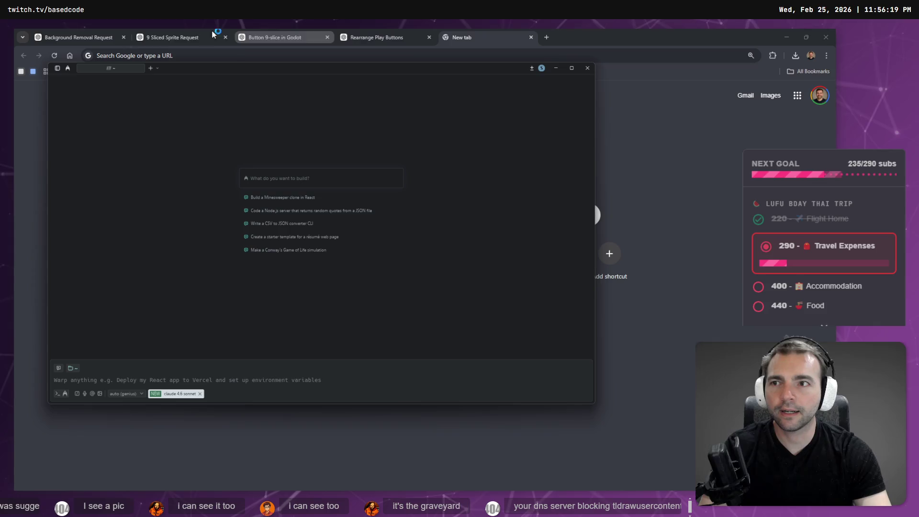
# Load tldraw.com in a maximized second-profile Chrome window, then return to VS Code.
pyautogui.click(811, 56)
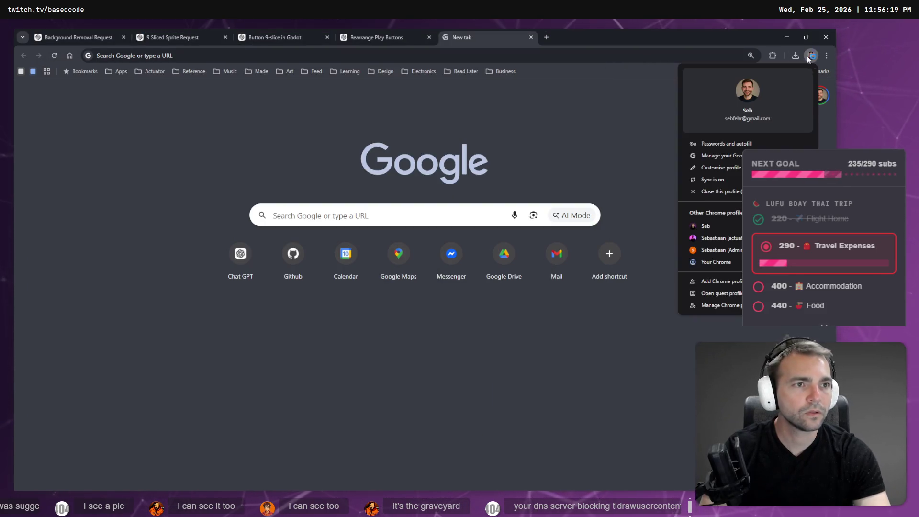
pyautogui.press('Escape')
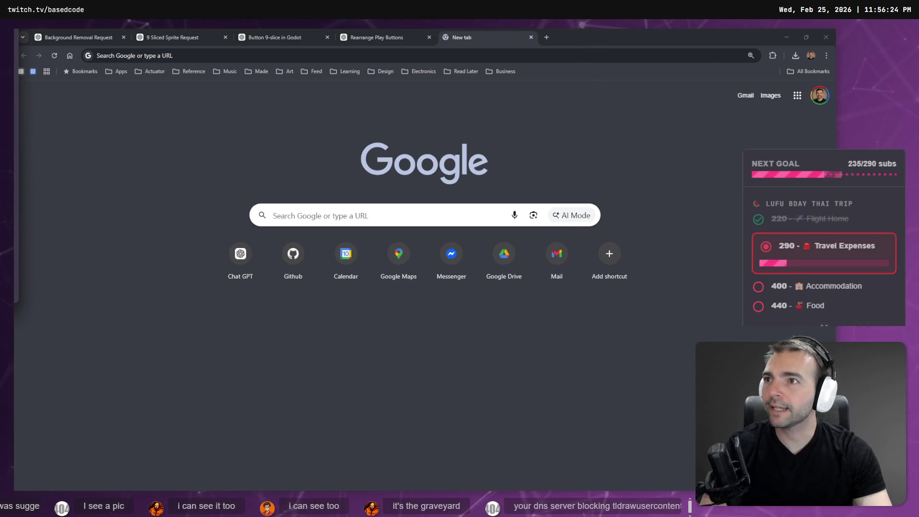
pyautogui.write('ch')
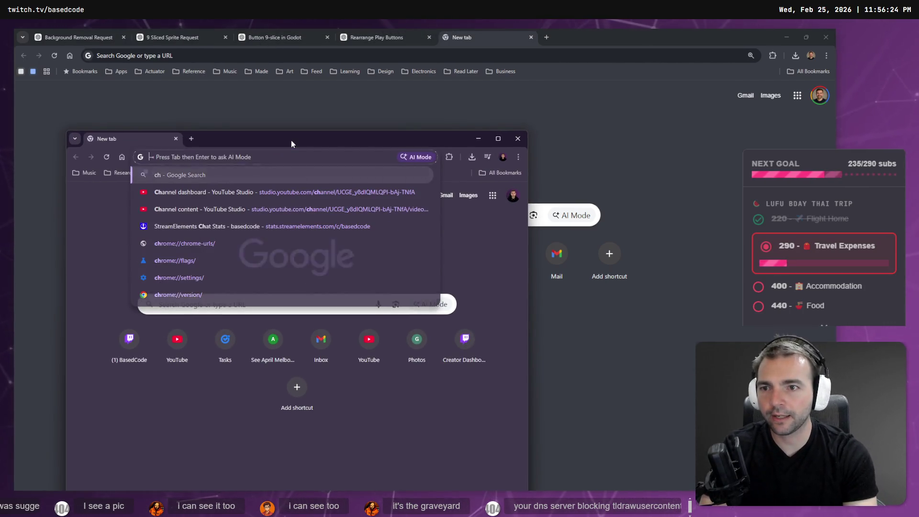
pyautogui.press('BackSpace')
pyautogui.press('BackSpace')
pyautogui.write('tl')
pyautogui.press('Return')
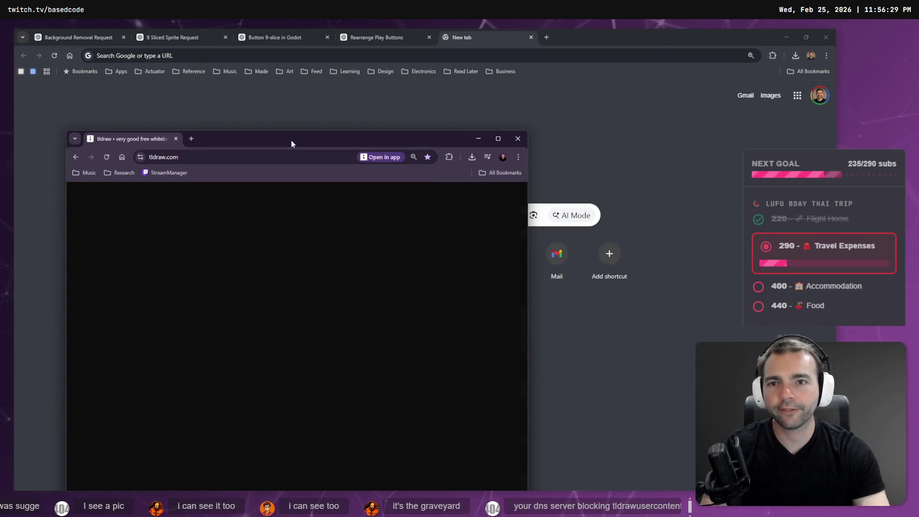
pyautogui.doubleClick(291, 140)
pyautogui.hotkey('ctrl', 'l')
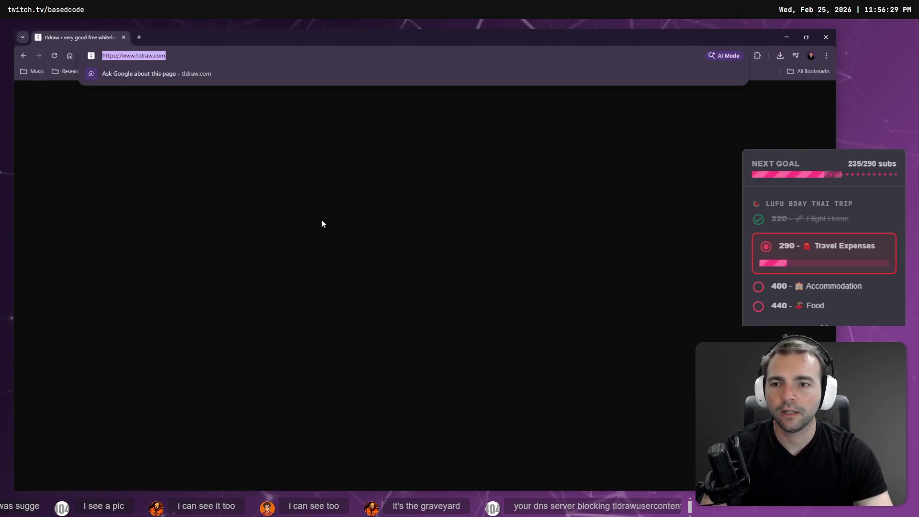
pyautogui.click(322, 223)
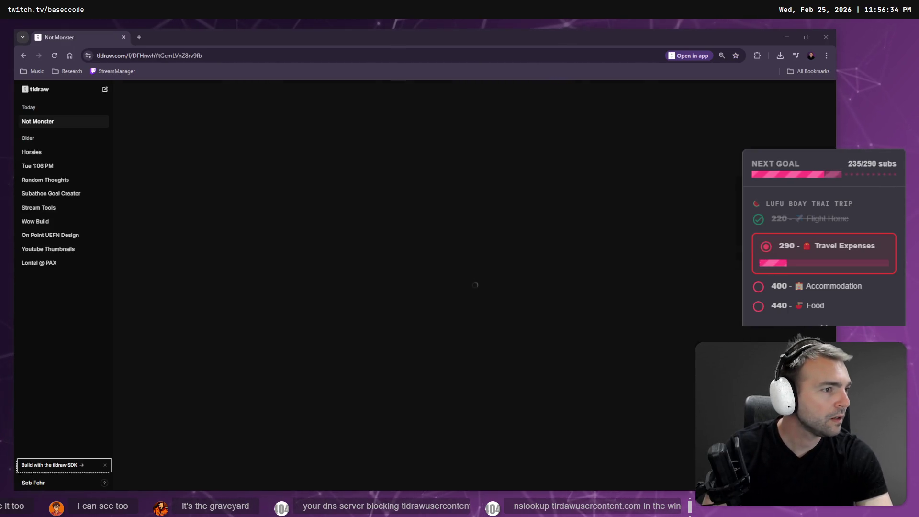
pyautogui.hotkey('alt', 'Tab')
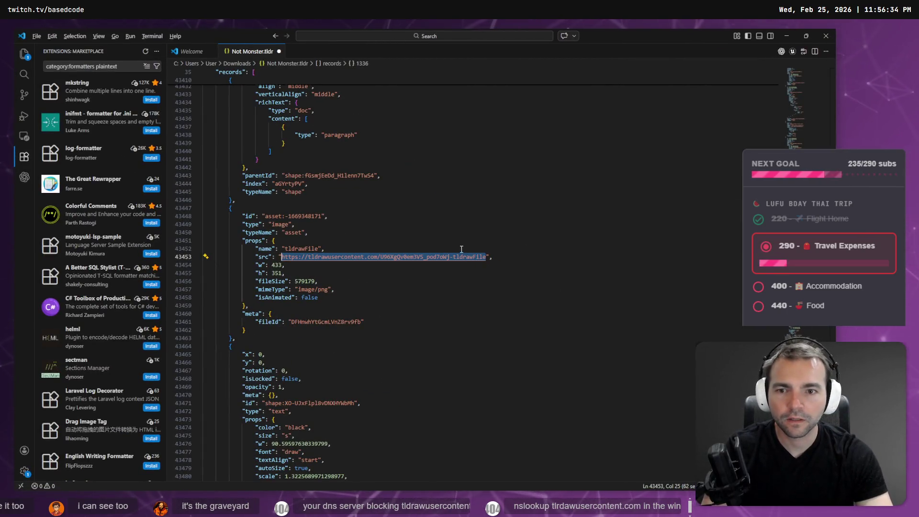
# In Warp, write 'when trying to resolve this URL i'm getting a 400 error:' followed by the pasted tldraw URL.
pyautogui.hotkey('ctrl', 'c')
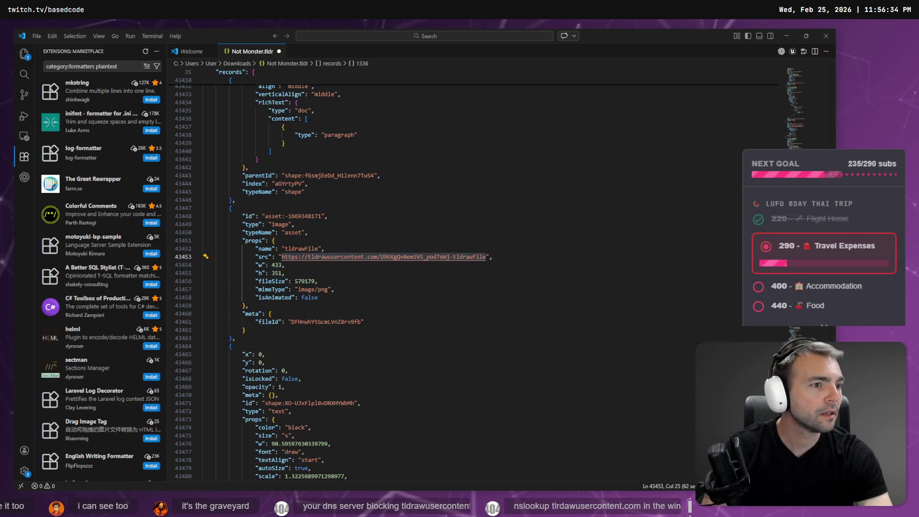
pyautogui.hotkey('alt', 'Tab')
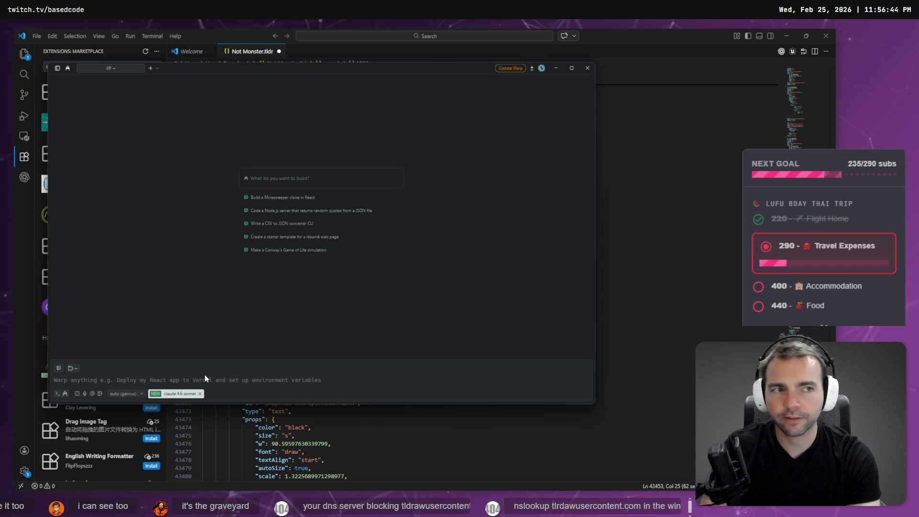
pyautogui.write("when trying to resolve this URL i'm getting a 400 error")
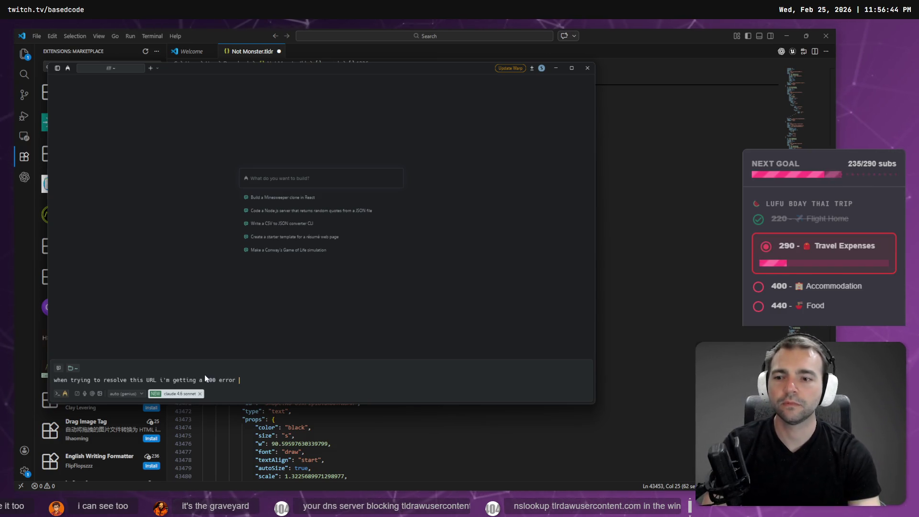
pyautogui.press('BackSpace')
pyautogui.write(':')
pyautogui.hotkey('ctrl', 'v')
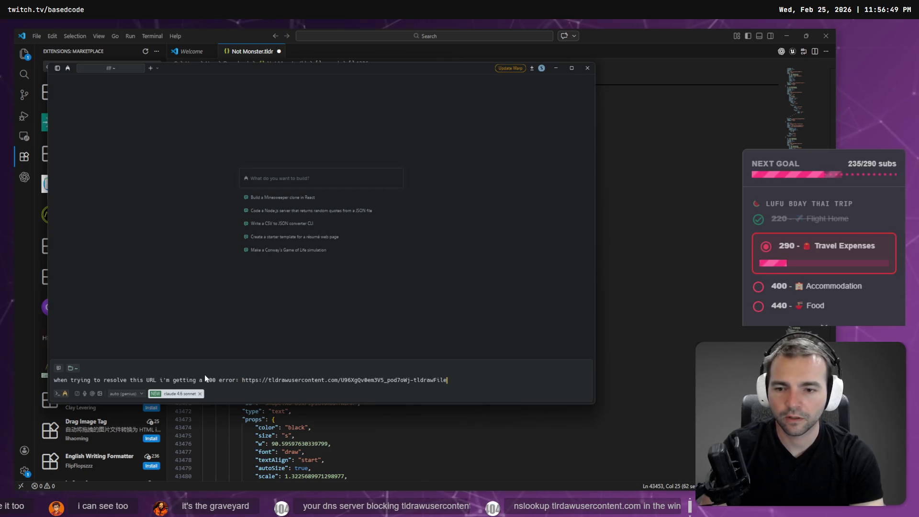
pyautogui.hotkey('alt', 'Tab')
pyautogui.hotkey('alt', 'Tab')
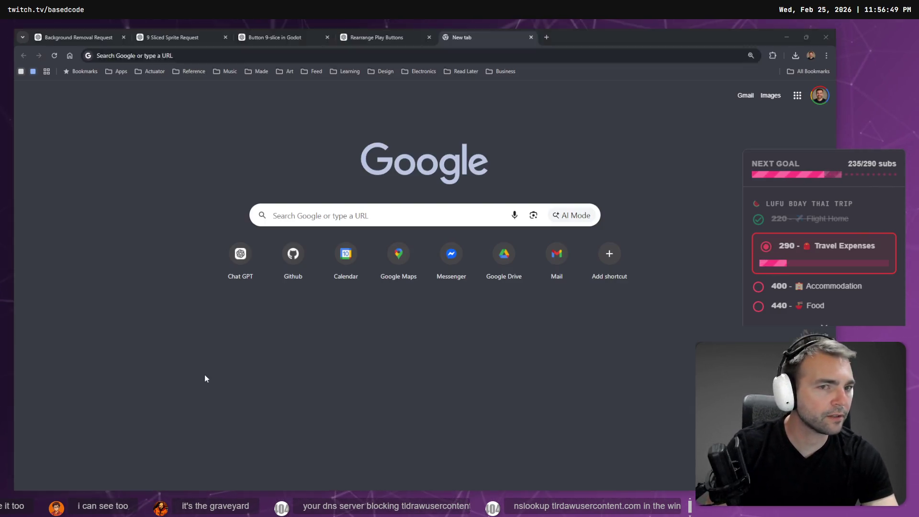
# Load the tldraw file URL in Chrome and copy its DNS_PROBE_FINISHED_NXDOMAIN error into the Warp draft.
pyautogui.hotkey('ctrl', 'v')
pyautogui.press('Return')
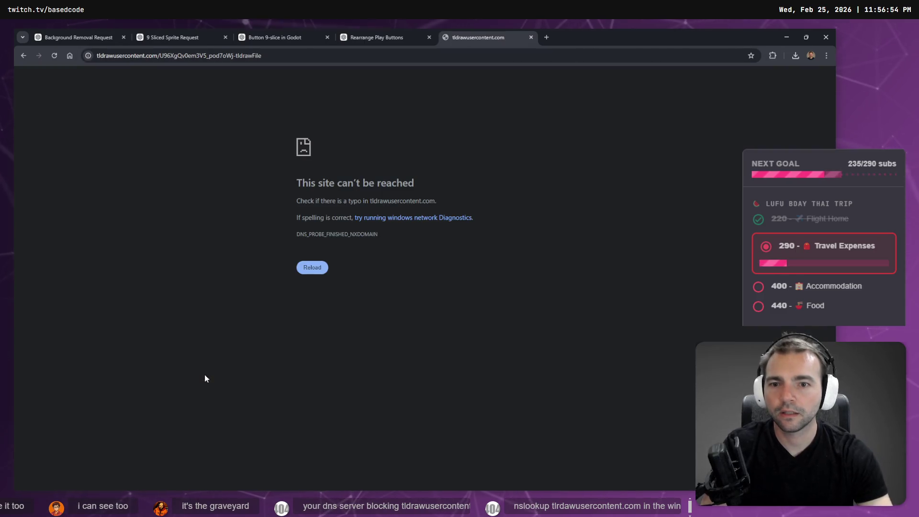
pyautogui.doubleClick(328, 235)
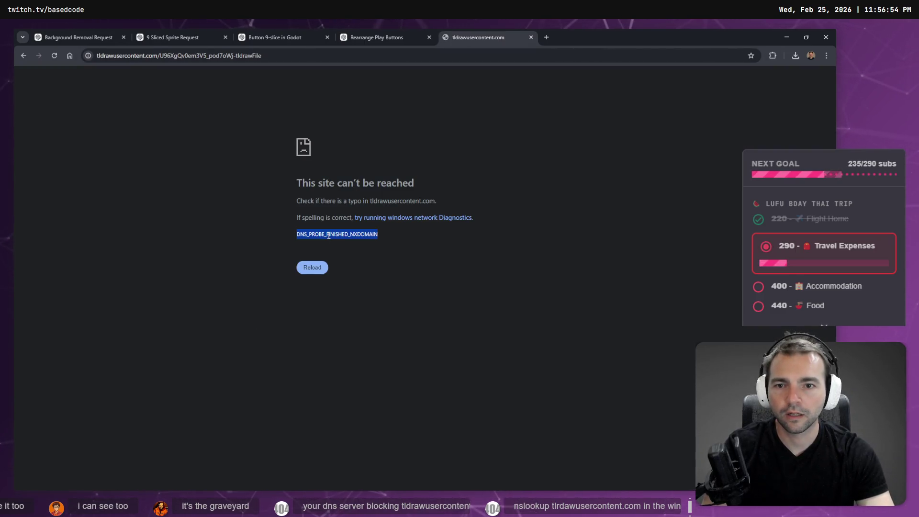
pyautogui.hotkey('alt', 'Tab')
pyautogui.hotkey('ctrl', 'c')
pyautogui.hotkey('alt', 'Tab')
pyautogui.hotkey('ctrl', 'v')
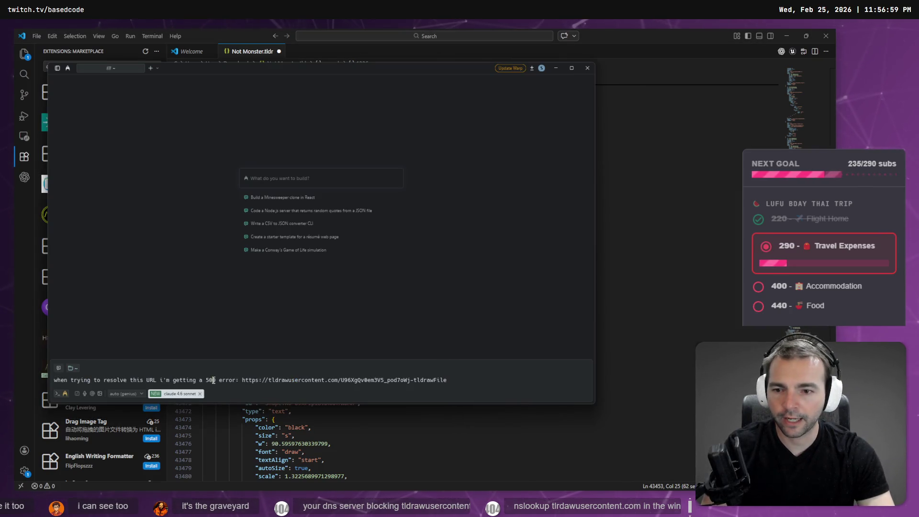
# Cite the quoted DNS_PROBE_FINISHED_NXDOMAIN code, add a line asking to flush this computer's DNS, and send.
pyautogui.write('"')
pyautogui.hotkey('ctrl', 'v')
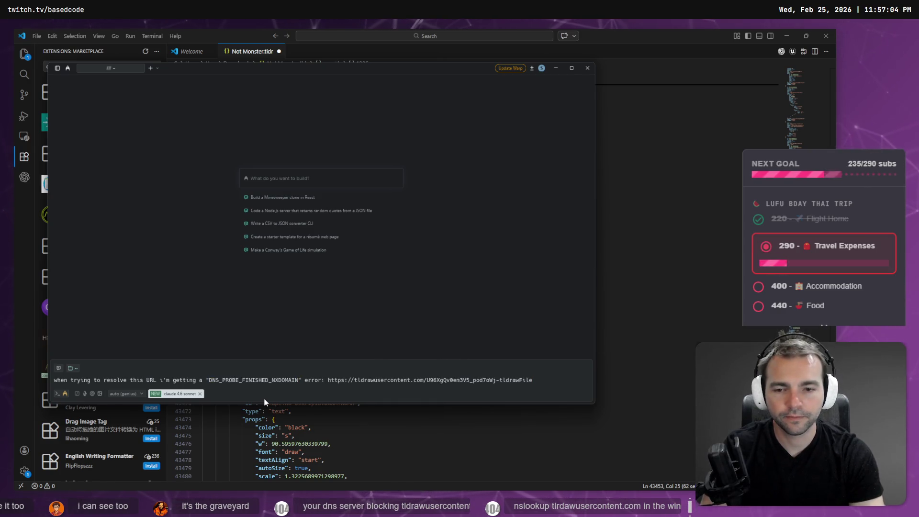
pyautogui.hotkey('shift', 'Return')
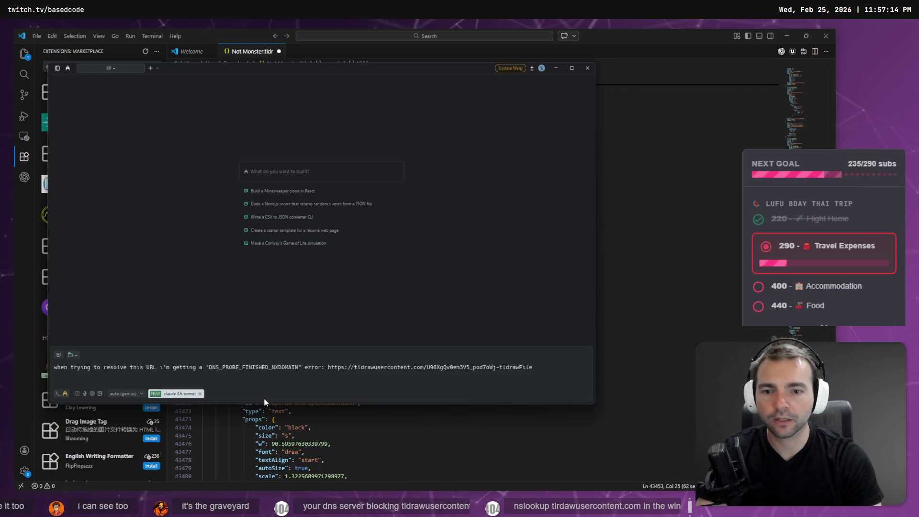
pyautogui.write("when accessed from a different IP address it seems to succeed so I'm guessing there's an DNS issue here which needs fixing .")
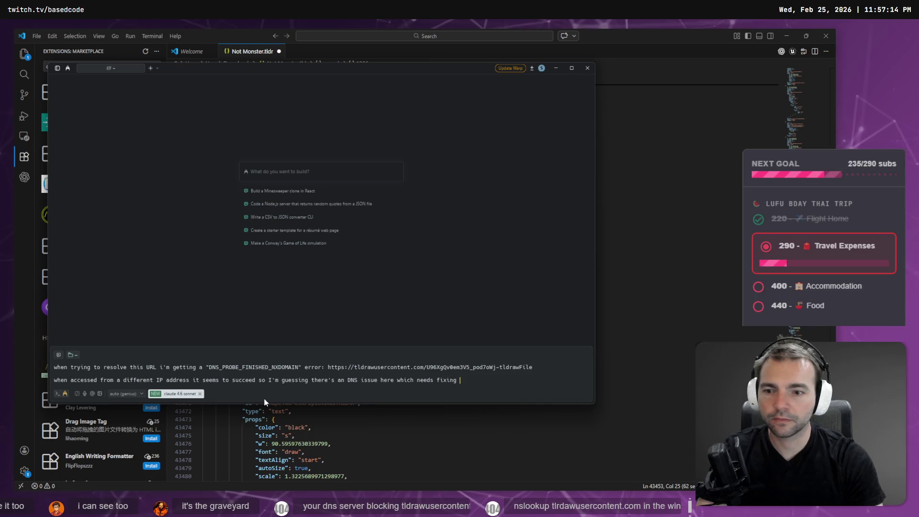
pyautogui.press('BackSpace')
pyautogui.press('BackSpace')
pyautogui.write('.')
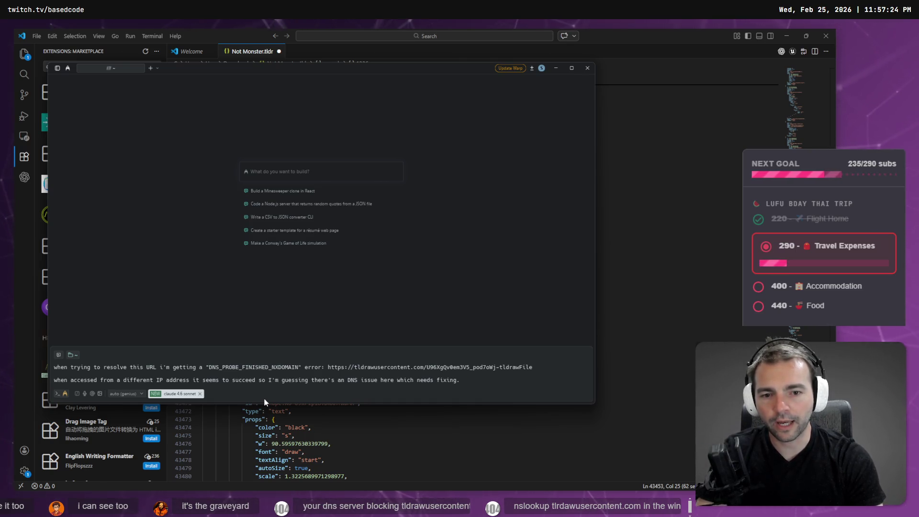
pyautogui.write('can we please flush the DNS on this computer with command.')
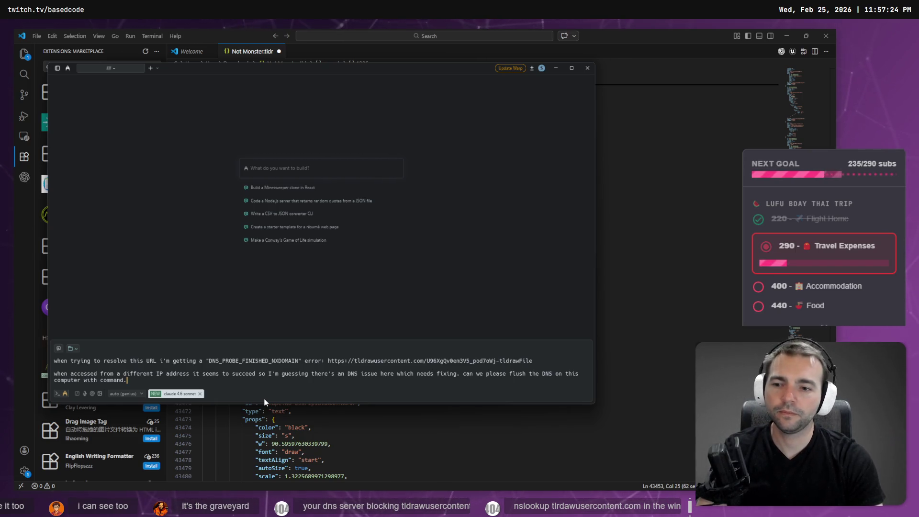
pyautogui.press('Return')
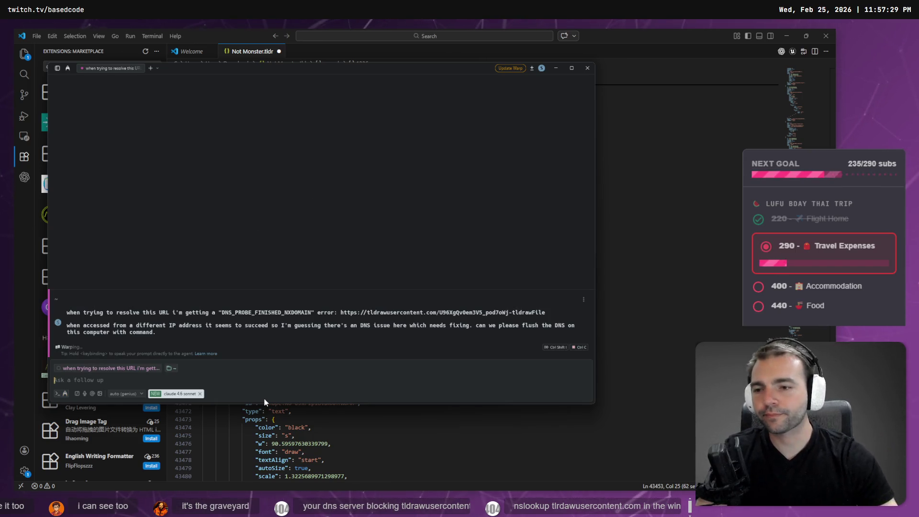
pyautogui.click(455, 116)
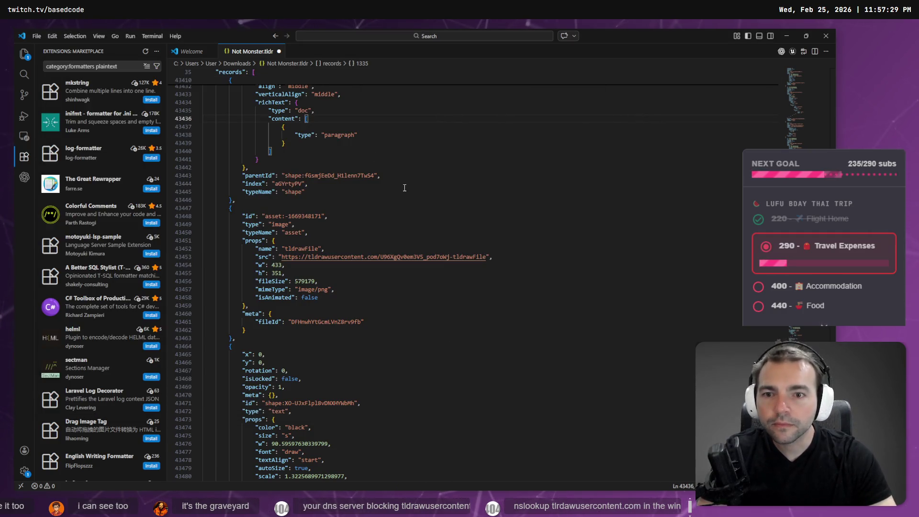
# Check the other image asset's tldrawusercontent.com src link, then minimize VS Code.
pyautogui.scroll(10, 298, 262)
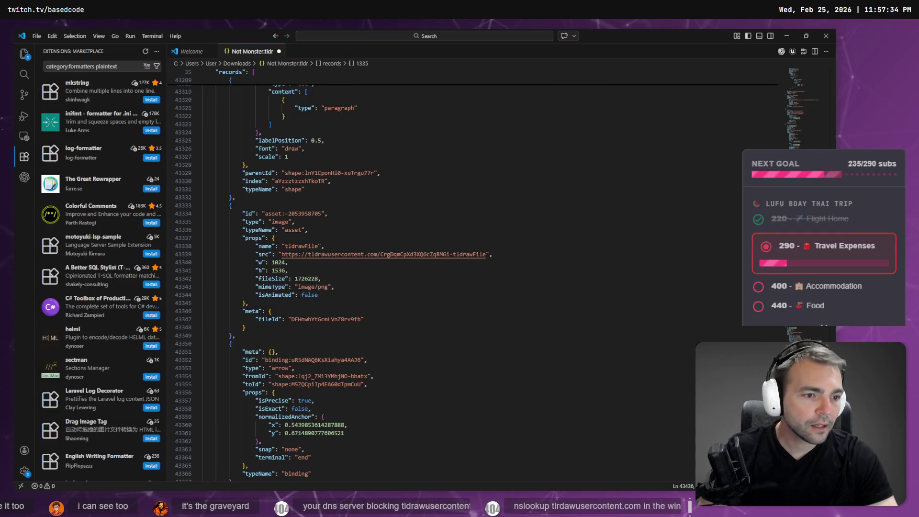
pyautogui.click(283, 254)
pyautogui.keyDown('ctrl'); pyautogui.click(287, 254); pyautogui.keyUp('ctrl')
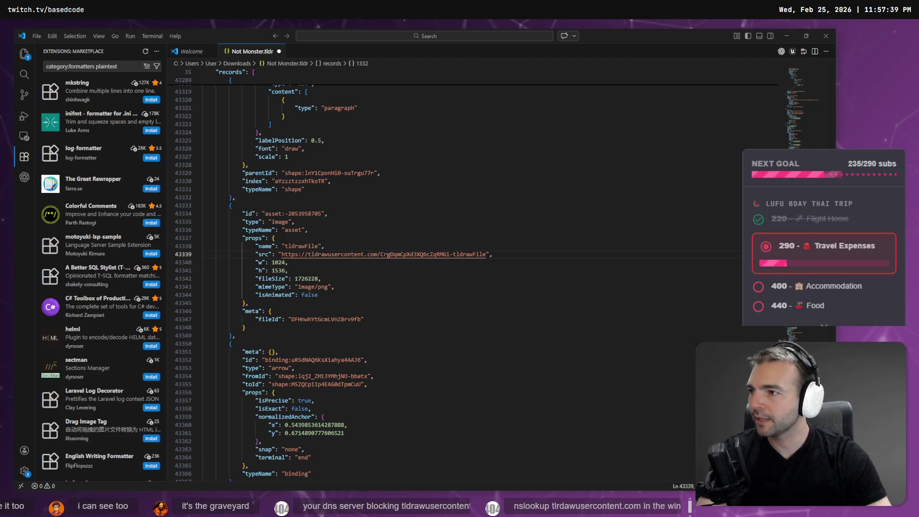
pyautogui.click(501, 147)
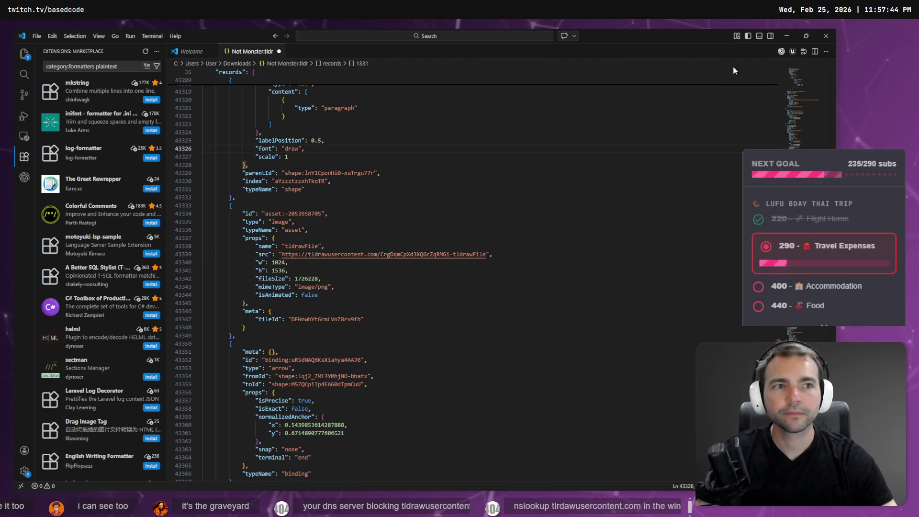
pyautogui.click(800, 32)
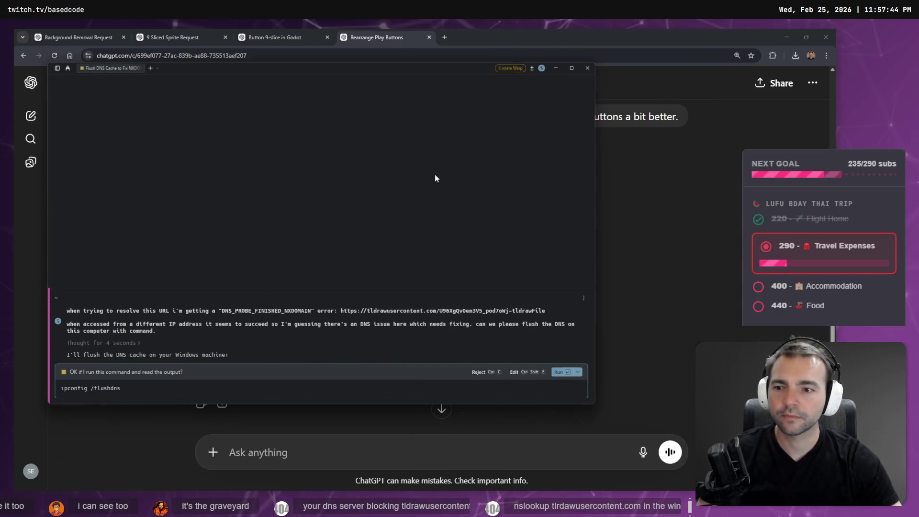
# Approve ipconfig /flushdns in Warp, retry the tldraw file URL in Chrome, and close the still-failing tab.
pyautogui.click(564, 372)
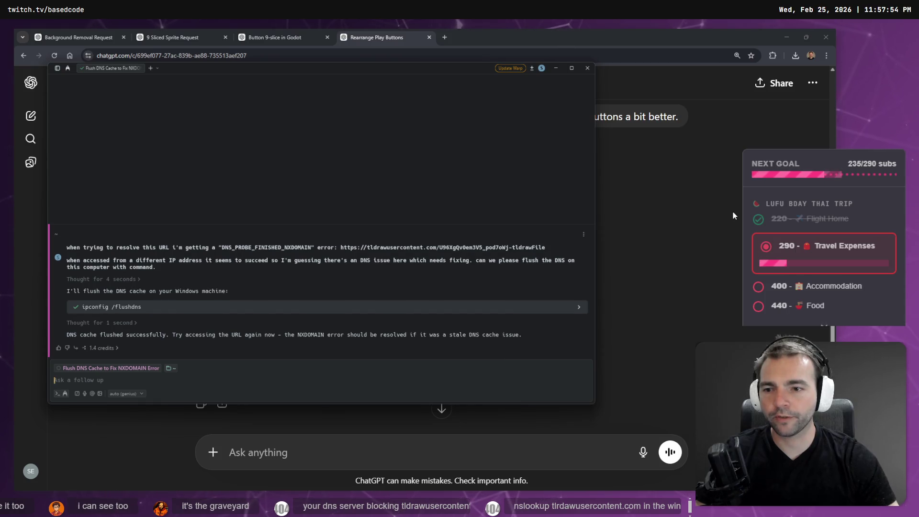
pyautogui.click(306, 28)
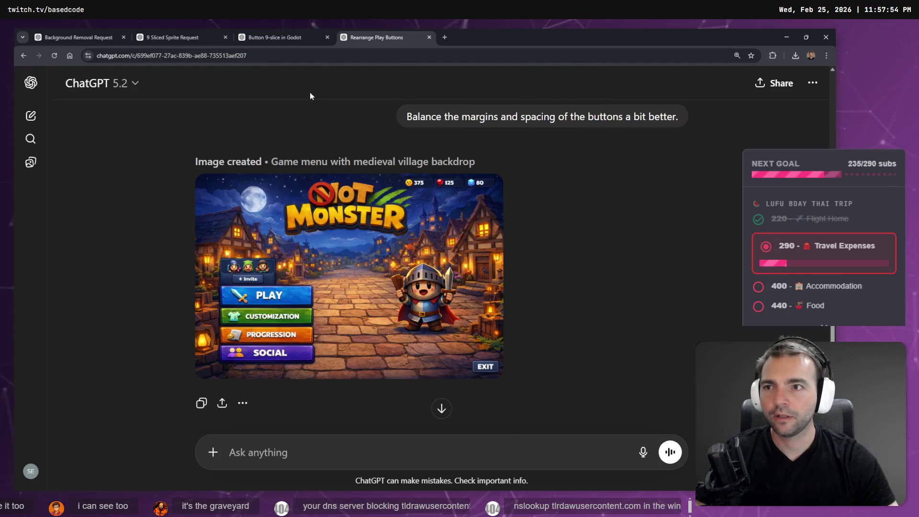
pyautogui.hotkey('ctrl', 'shift', 't')
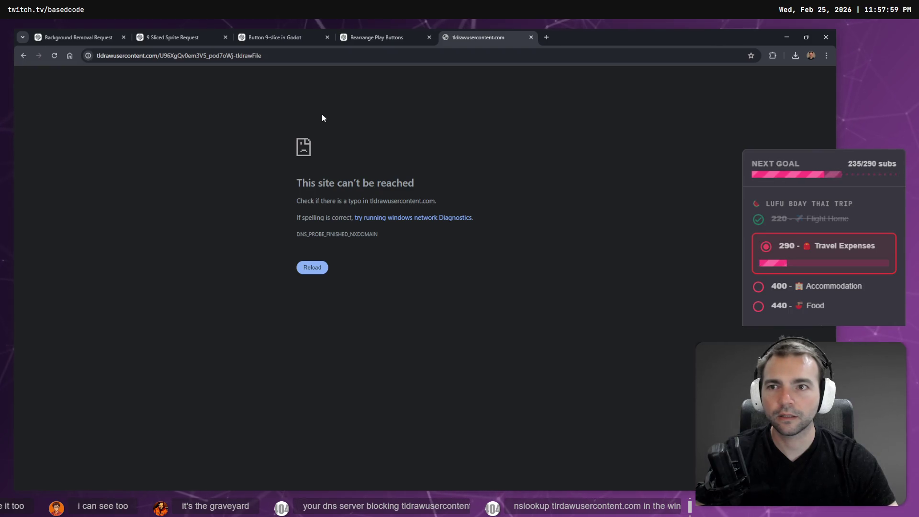
pyautogui.hotkey('ctrl', 'r')
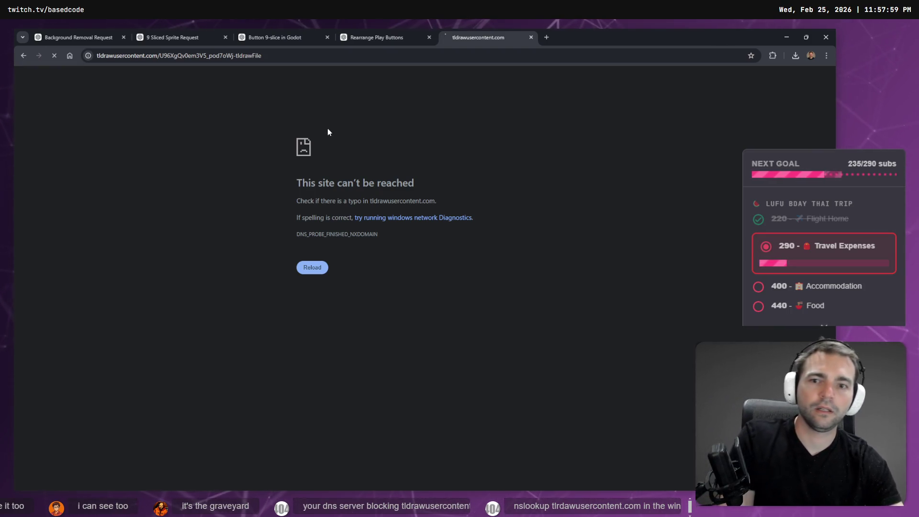
pyautogui.hotkey('ctrl', 'w')
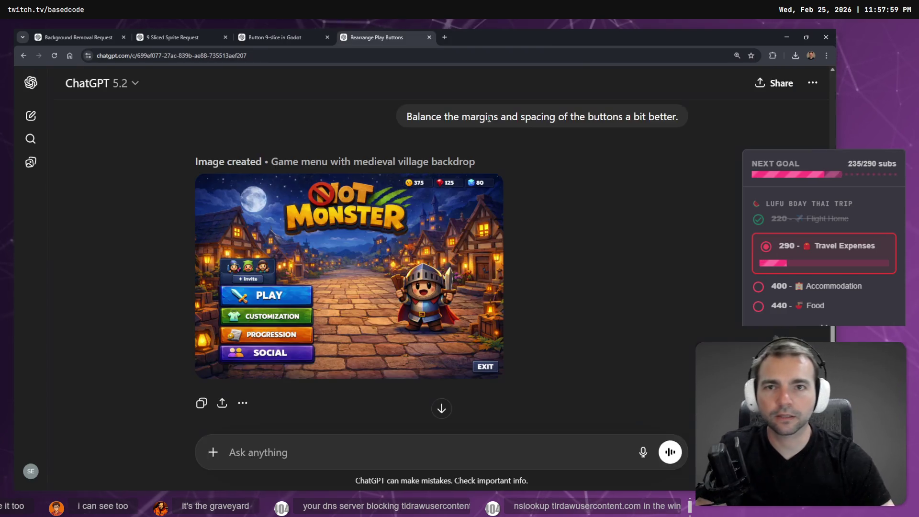
# Ask ChatGPT's image editor to reduce the menu to button positions only, then clear the leftover prompt.
pyautogui.click(394, 294)
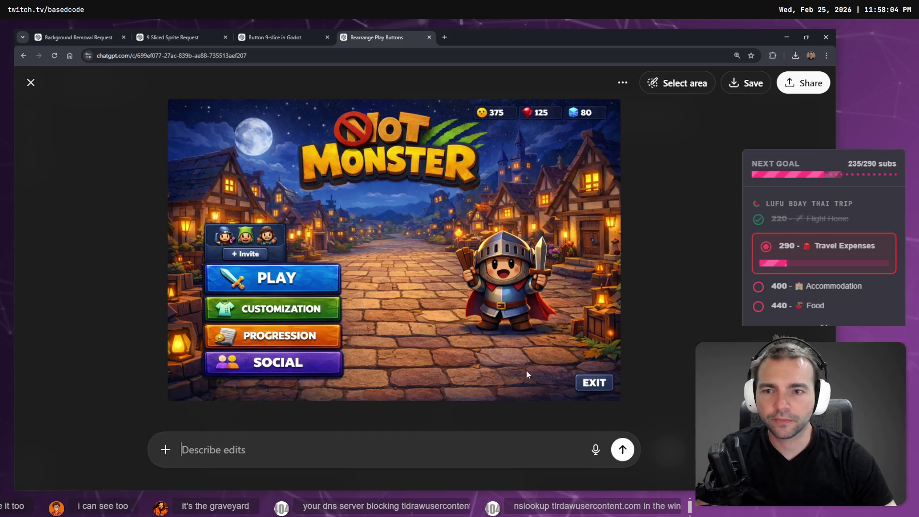
pyautogui.press('super+h')
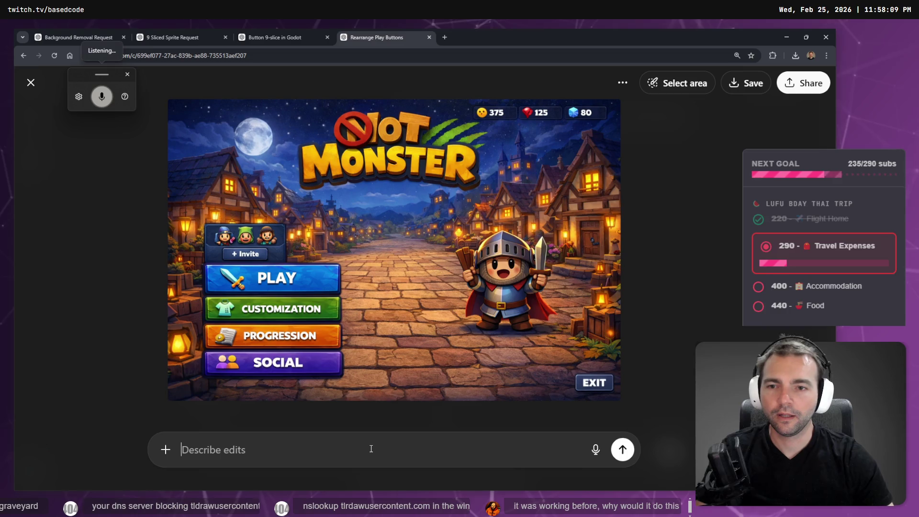
pyautogui.click(371, 448)
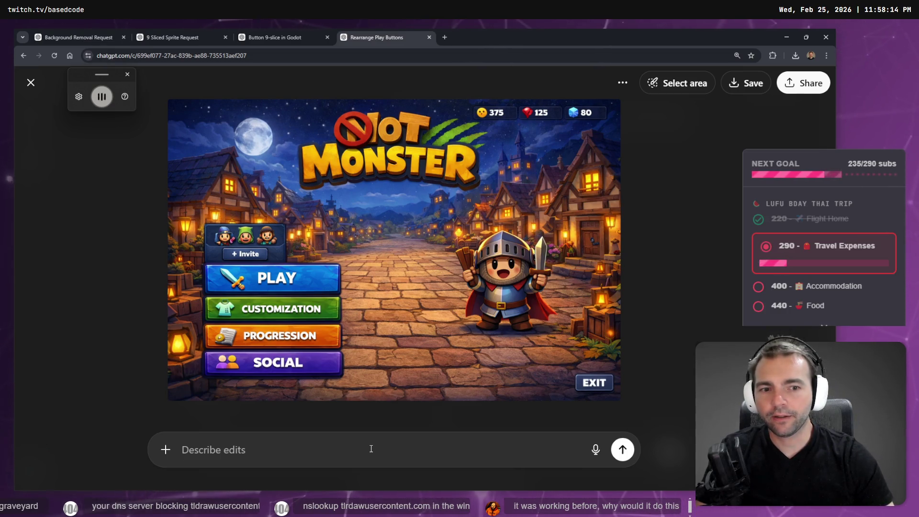
pyautogui.write('simplify this user interface')
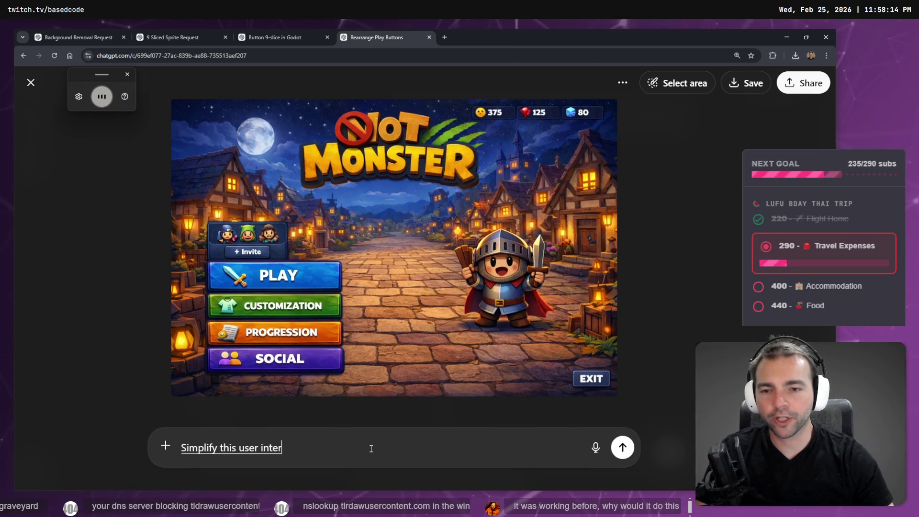
pyautogui.write(' to just be')
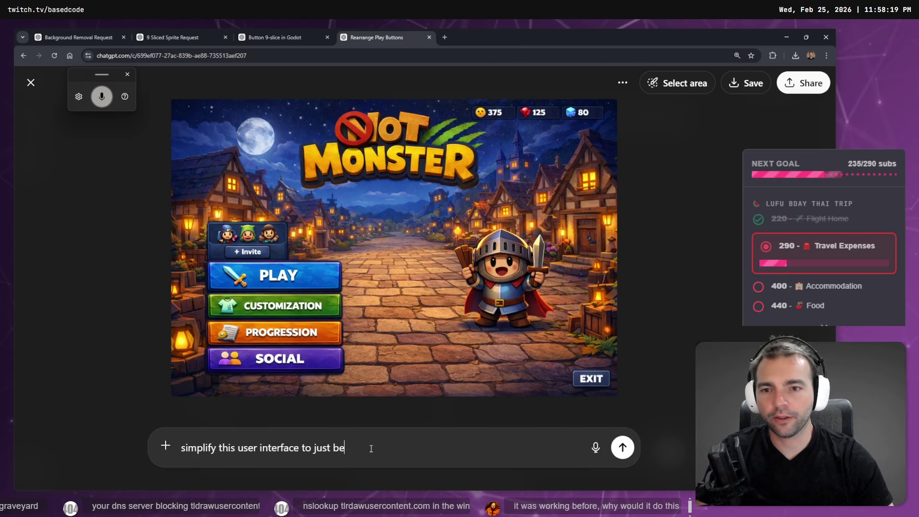
pyautogui.write(' the position of buttons')
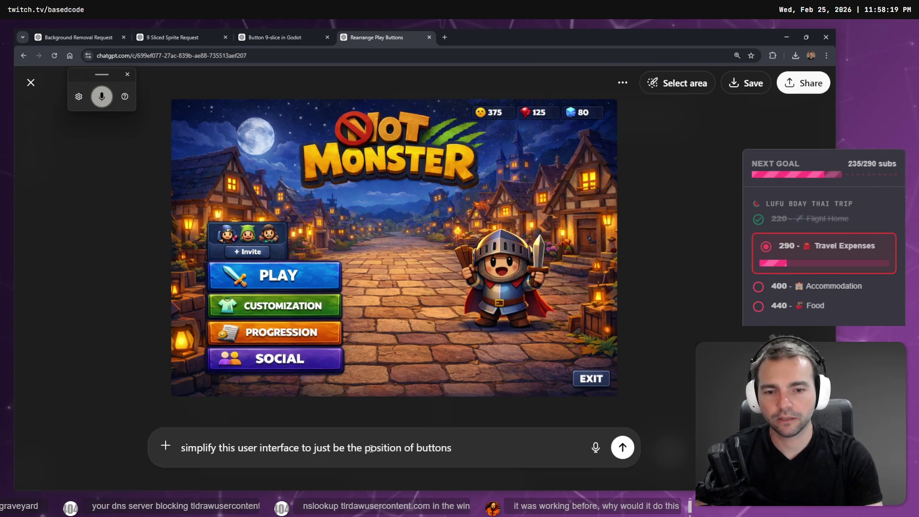
pyautogui.write('.')
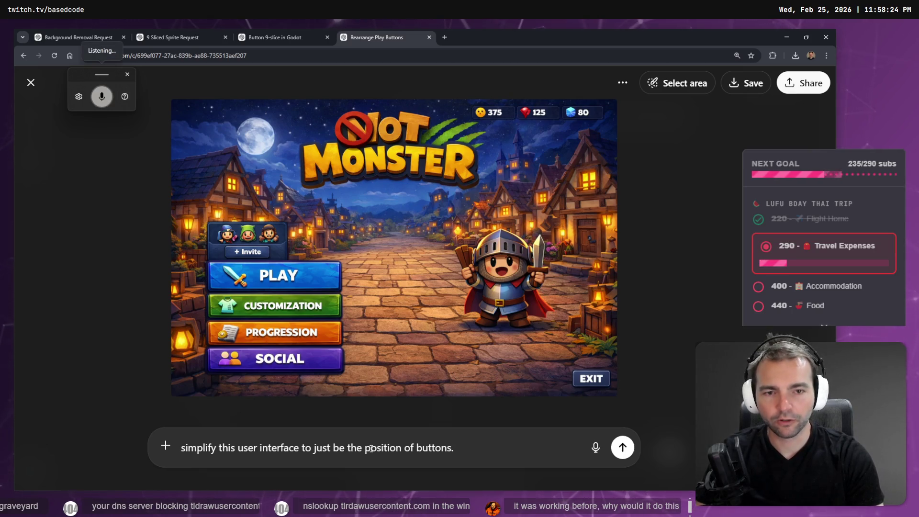
pyautogui.write(' remove all of the background and the logos')
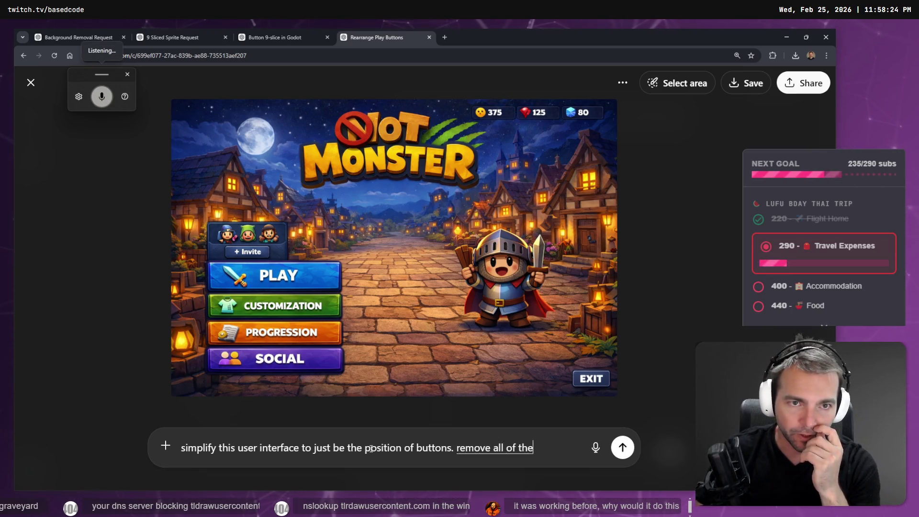
pyautogui.write(' as well as the character I just')
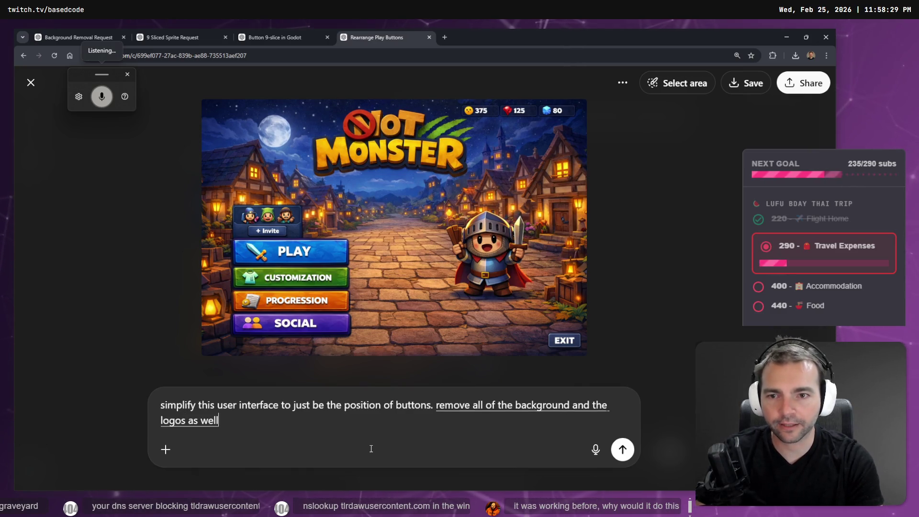
pyautogui.write(' want buttons')
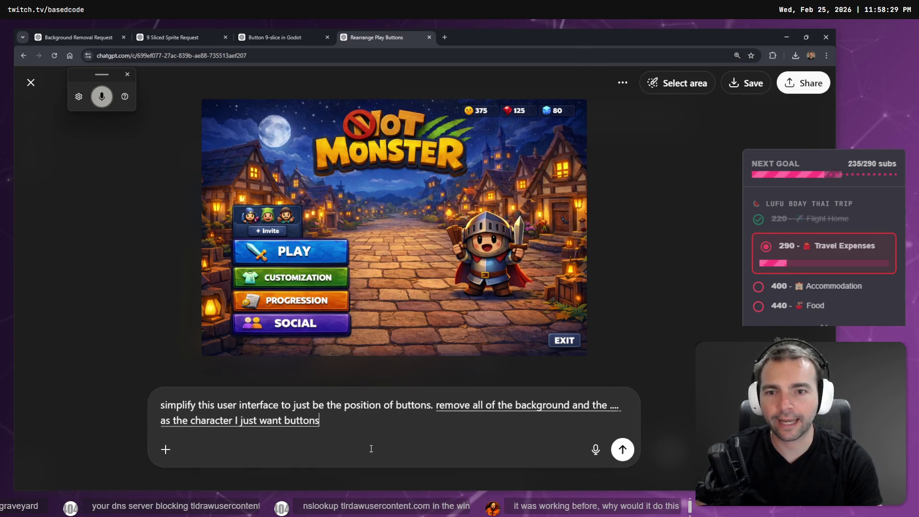
pyautogui.write(' and their positions')
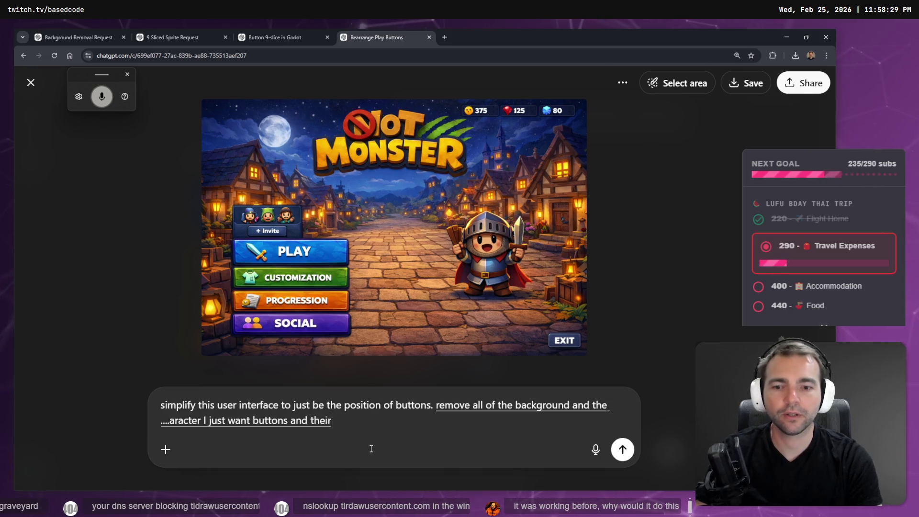
pyautogui.write('.')
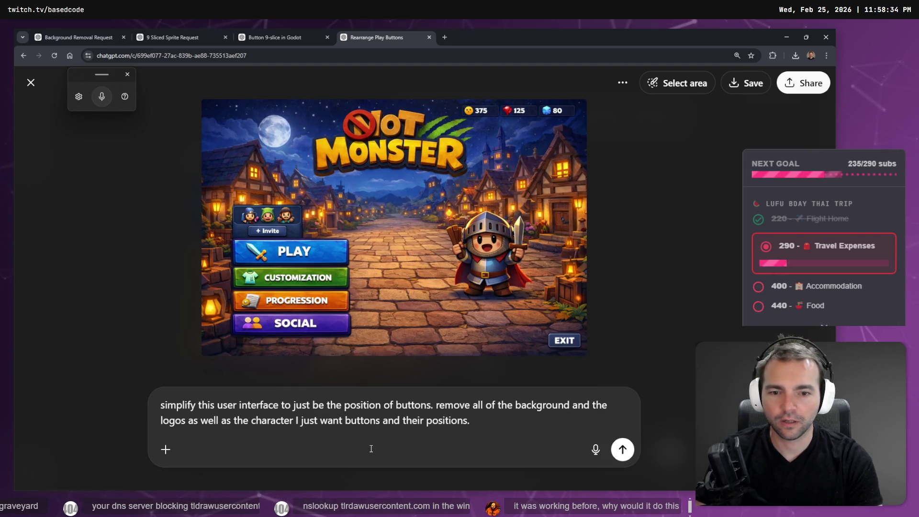
pyautogui.press('Return')
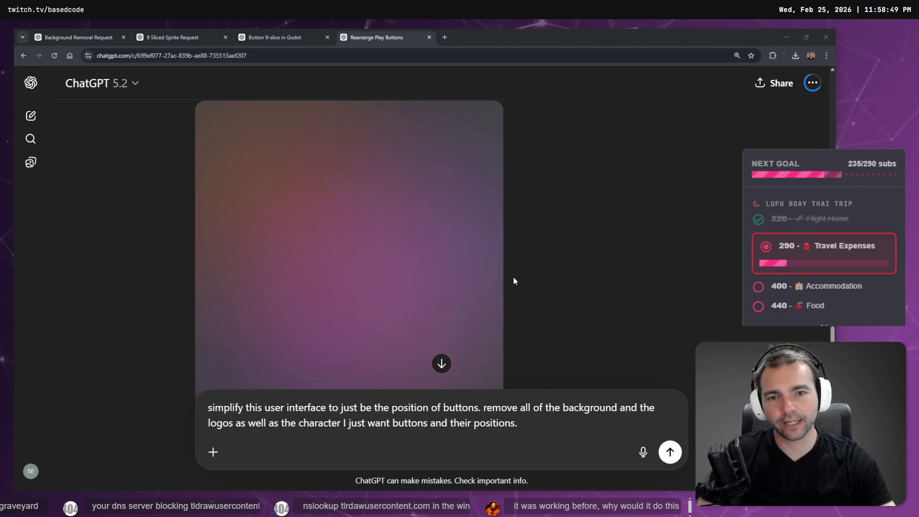
pyautogui.press('super+h')
pyautogui.hotkey('ctrl', 'a')
pyautogui.press('BackSpace')
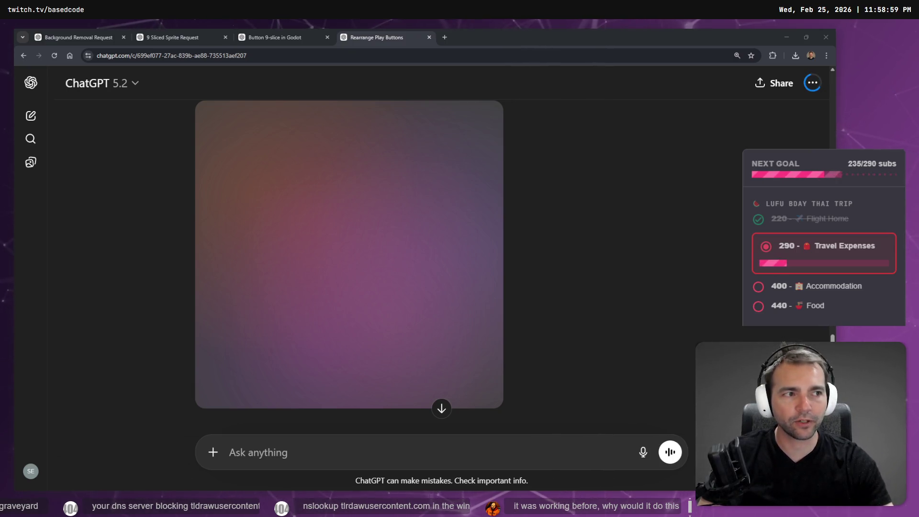
pyautogui.hotkey('alt', 'Tab')
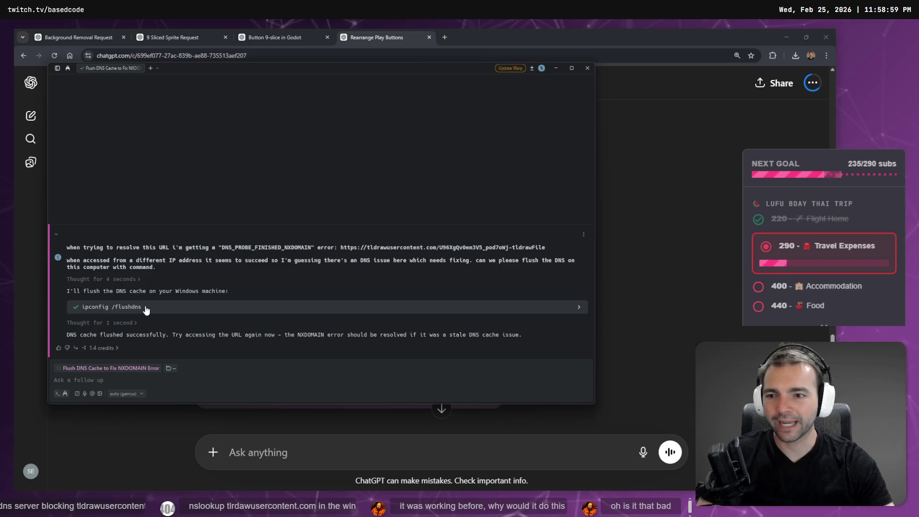
# Expand the earlier ipconfig /flushdns block in Warp and select its command text.
pyautogui.click(94, 307)
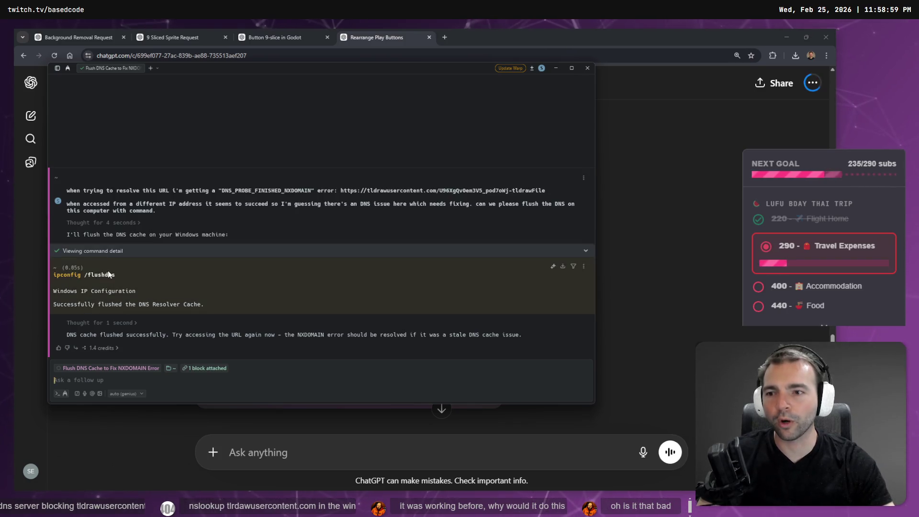
pyautogui.moveTo(108, 274); pyautogui.dragTo(39, 277)
pyautogui.hotkey('ctrl', 'c')
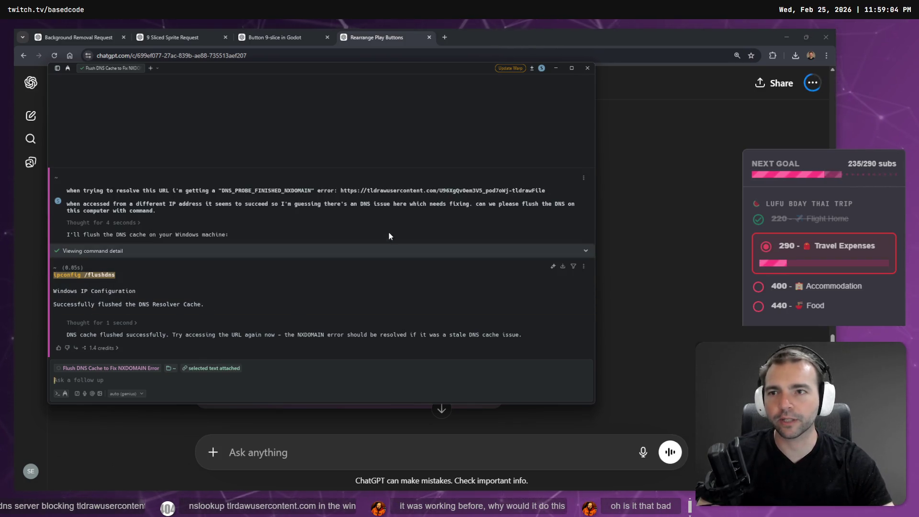
pyautogui.hotkey('alt', 'Tab')
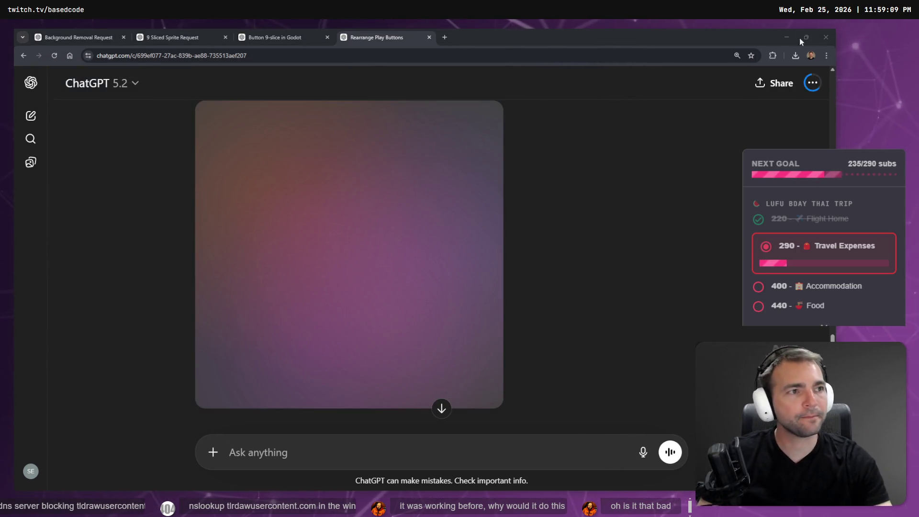
# Run ipconfig /flushdns in a new PowerShell window, then open a fresh Chrome tab.
pyautogui.press('super+2')
pyautogui.hotkey('ctrl', 'v')
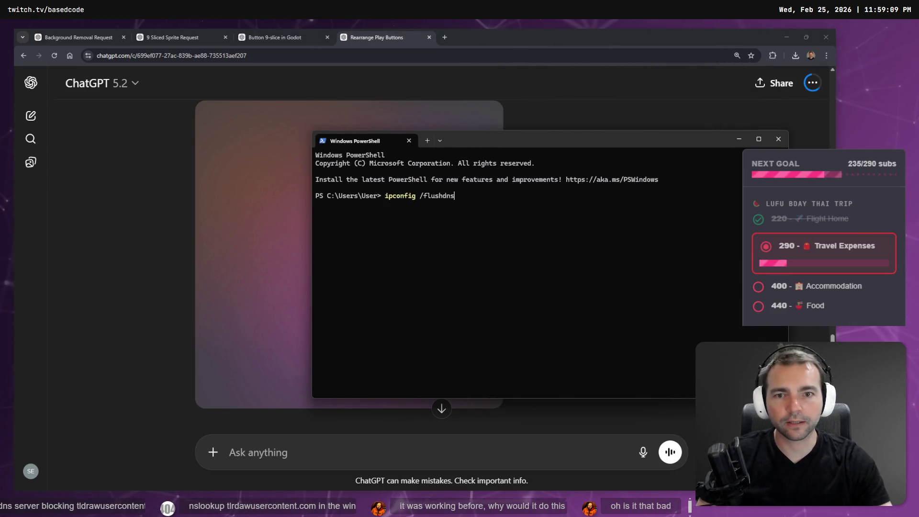
pyautogui.press('Return')
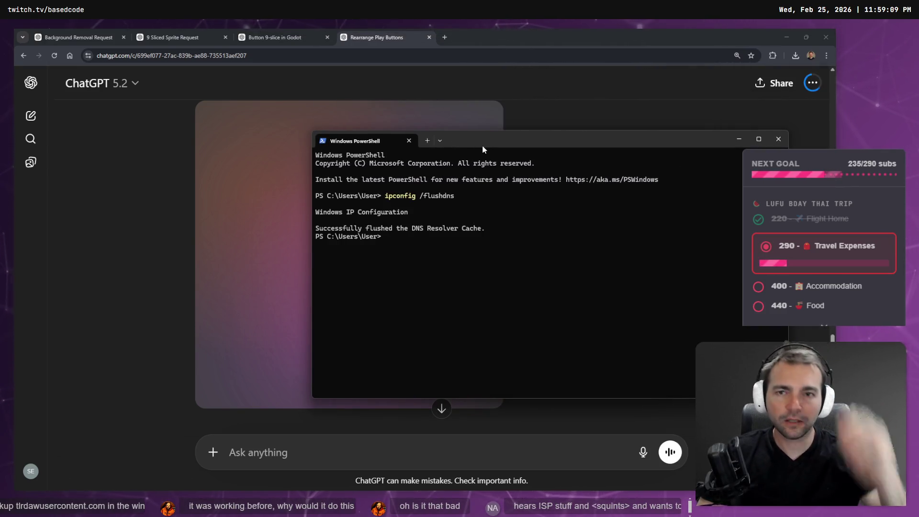
pyautogui.click(447, 38)
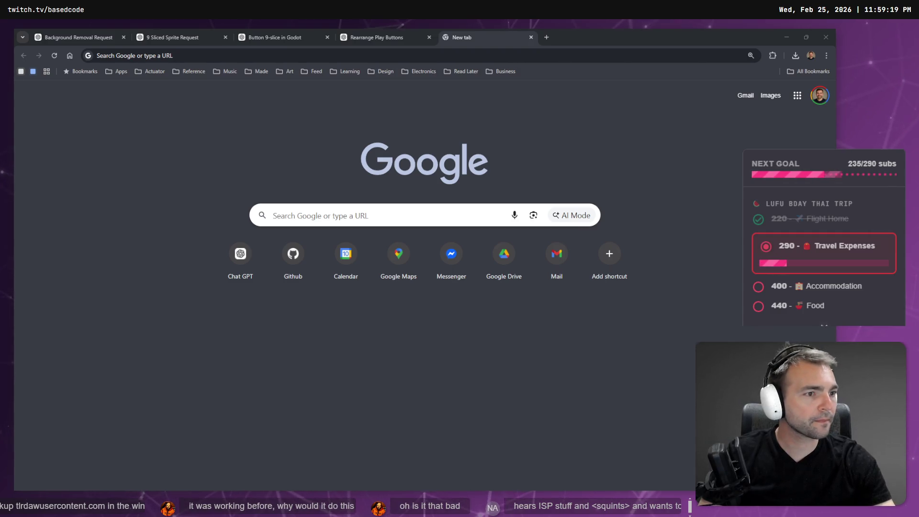
# Reload the Not Monster board, survey its frames, then select the tldrawusercontent.com asset domain in Not Monster.tldr.
pyautogui.hotkey('alt', 'Tab')
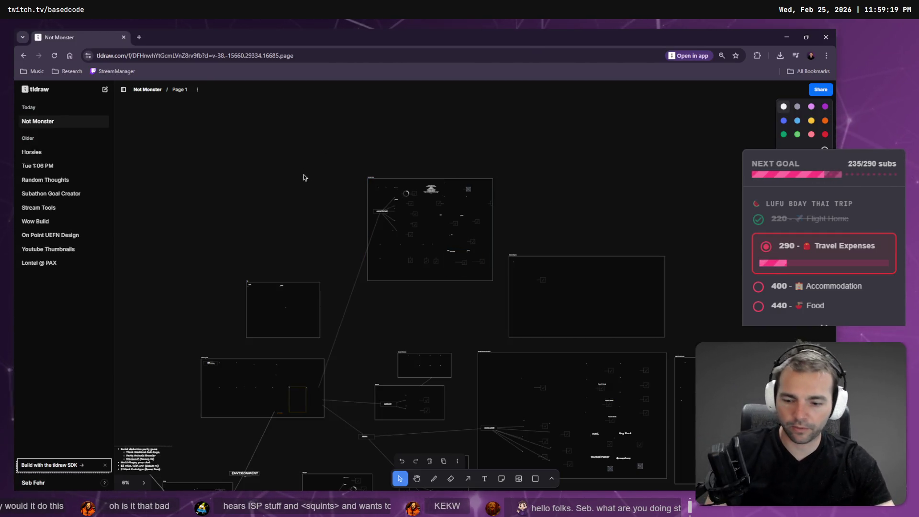
pyautogui.press('F5')
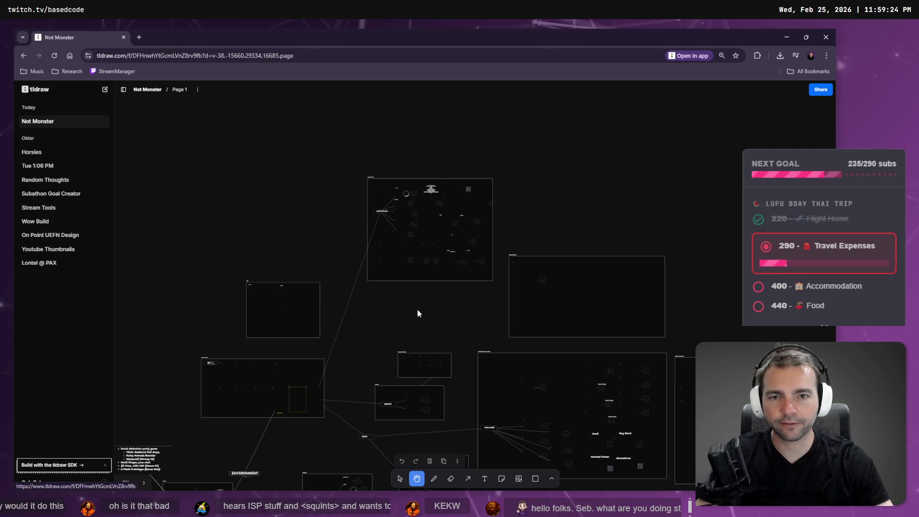
pyautogui.moveTo(417, 309); pyautogui.dragTo(424, 153)
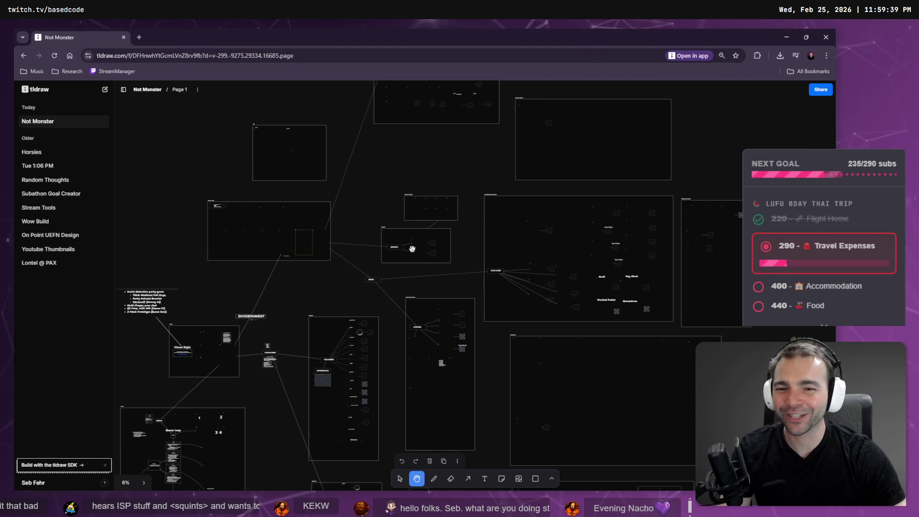
pyautogui.scroll(10, 357, 325)
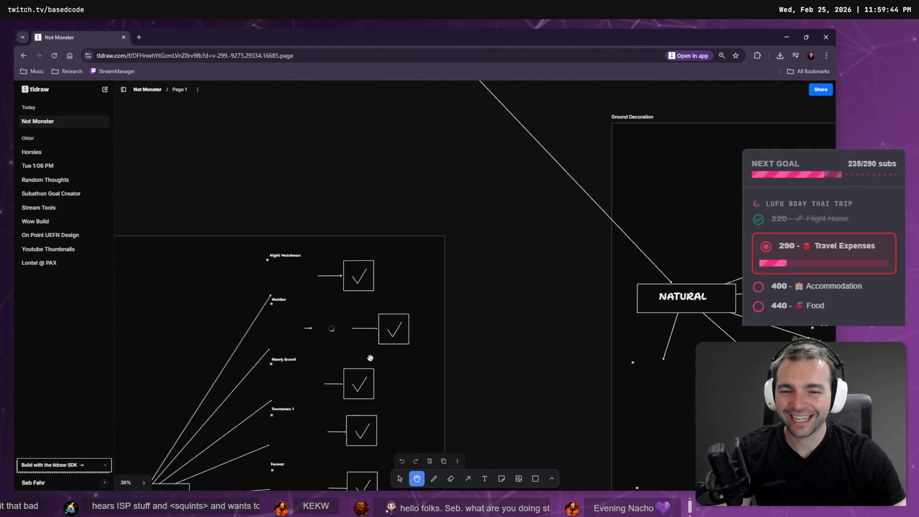
pyautogui.scroll(-6, 475, 280)
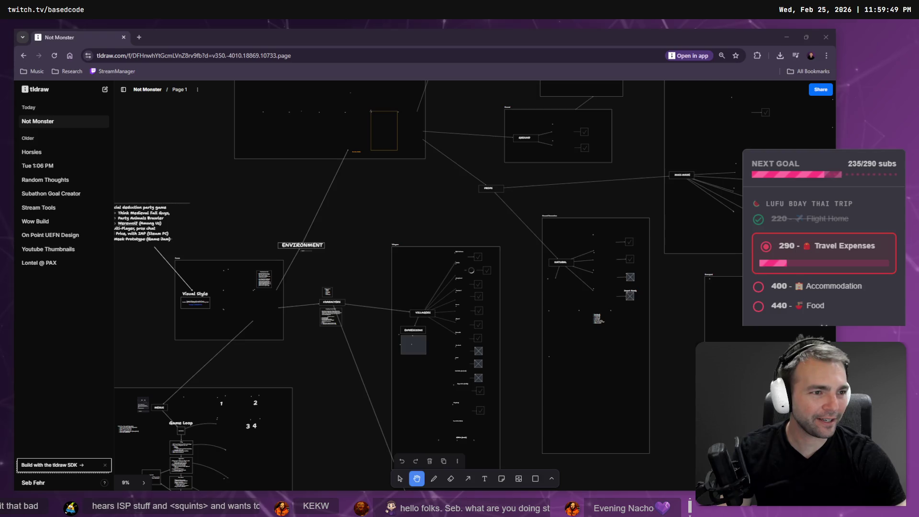
pyautogui.hotkey('alt', 'Tab')
pyautogui.moveTo(378, 254); pyautogui.dragTo(310, 255)
pyautogui.hotkey('ctrl', 'c')
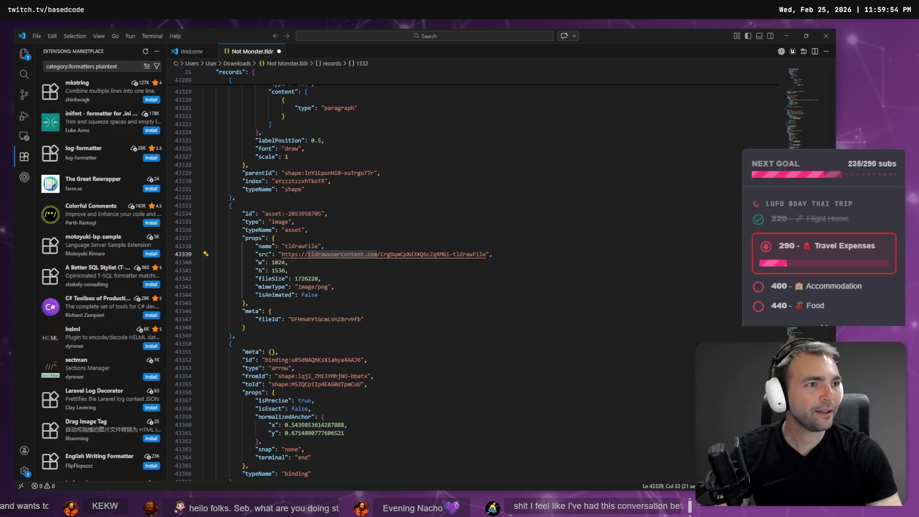
# Run tracert tldrawusercontent.com in PowerShell, correcting the misspelled command name.
pyautogui.press('Return')
pyautogui.write('rrafcer')
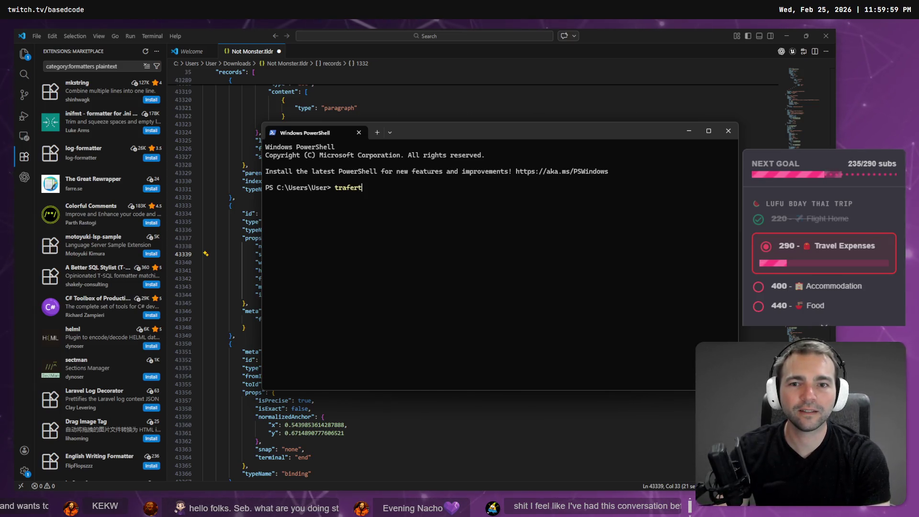
pyautogui.write(' tldrawusercontent.com')
pyautogui.press('Return')
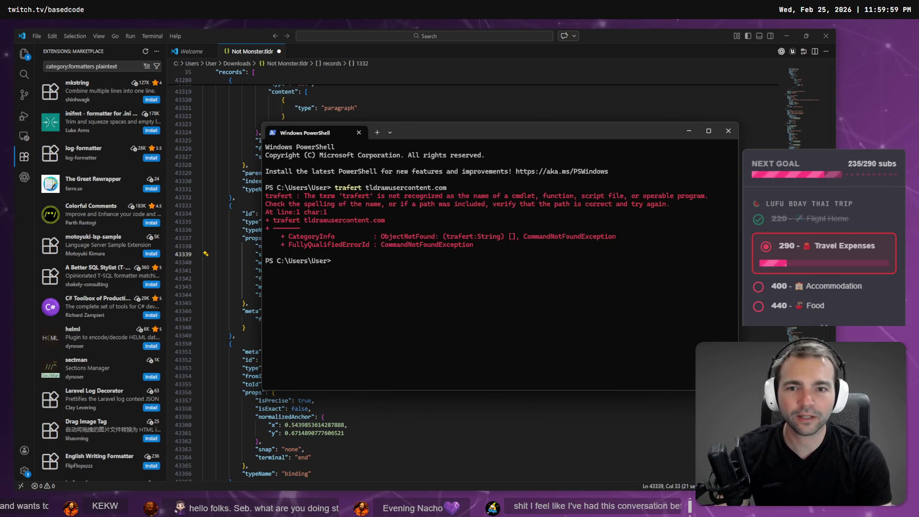
pyautogui.press('Up')
pyautogui.hotkey('ctrl', 'Left')
pyautogui.press('Left')
pyautogui.press('Left')
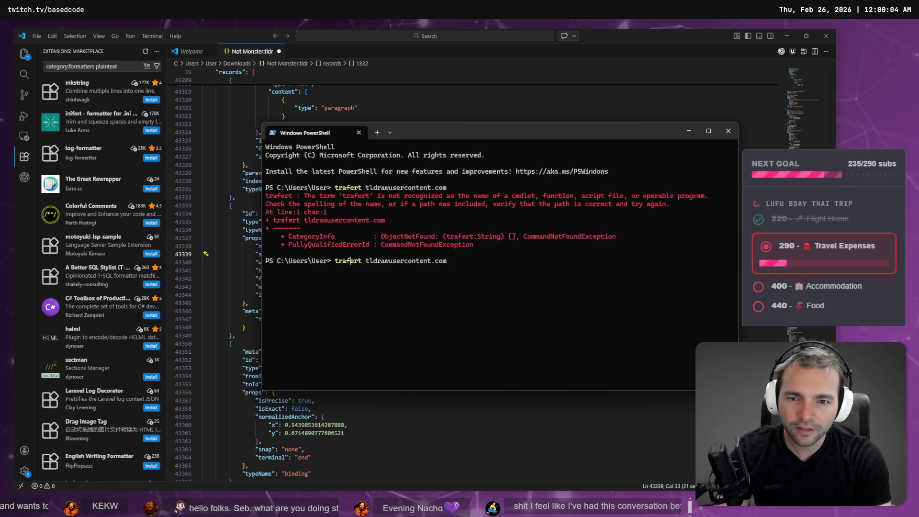
pyautogui.press('BackSpace')
pyautogui.write('c')
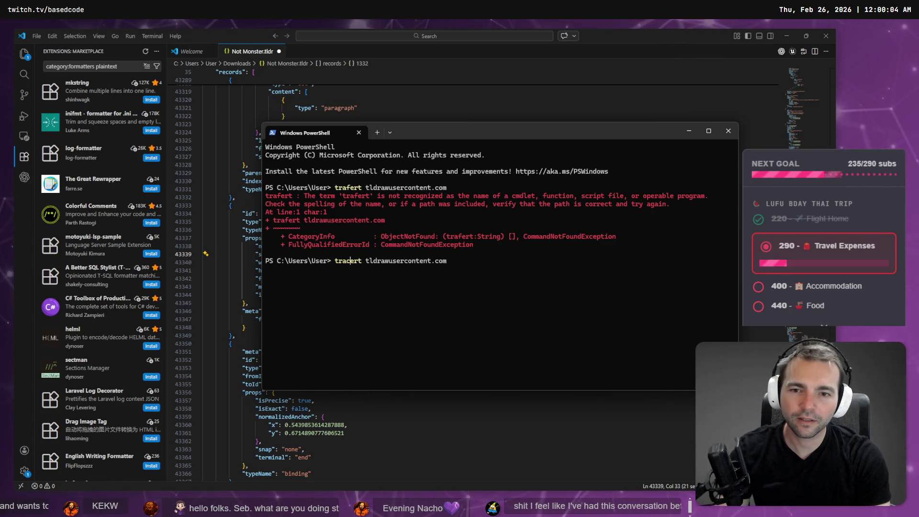
pyautogui.press('Return')
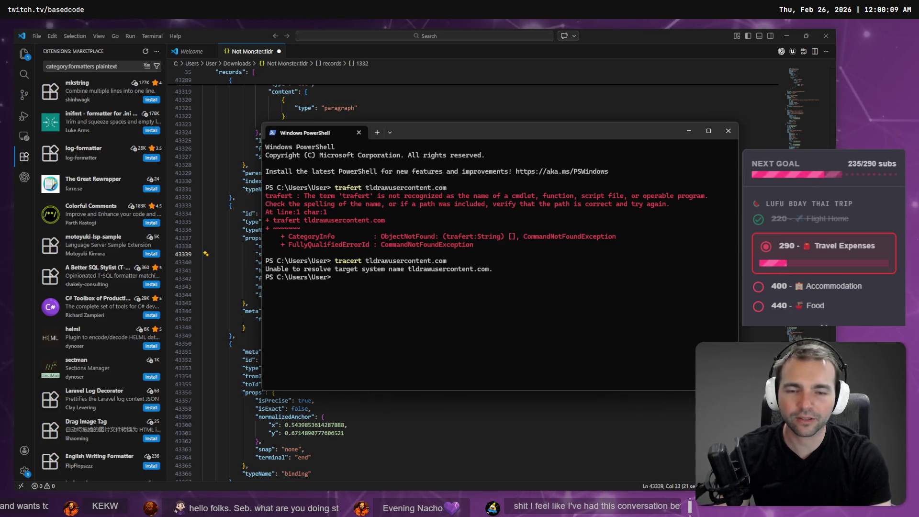
# Ping tldrawusercontent.com, confirm the host cannot be resolved, and leave PowerShell.
pyautogui.write('ping')
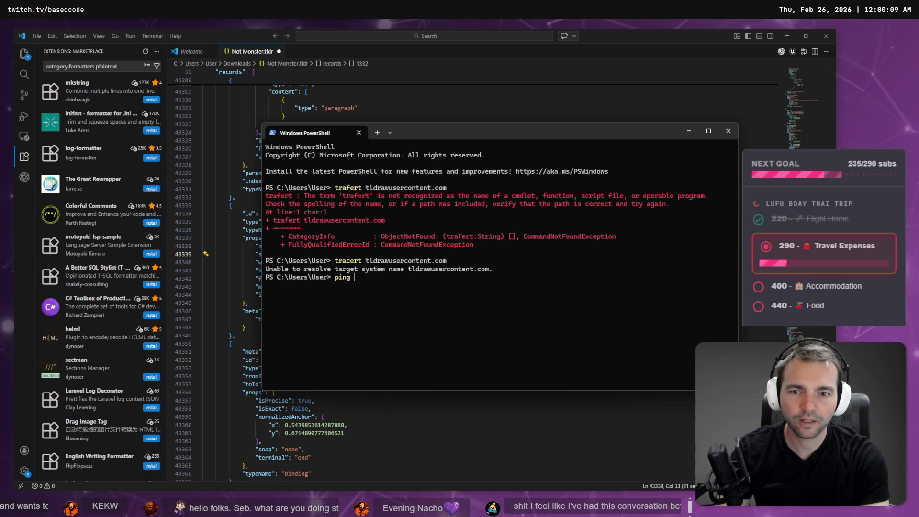
pyautogui.hotkey('ctrl', 'v')
pyautogui.press('Return')
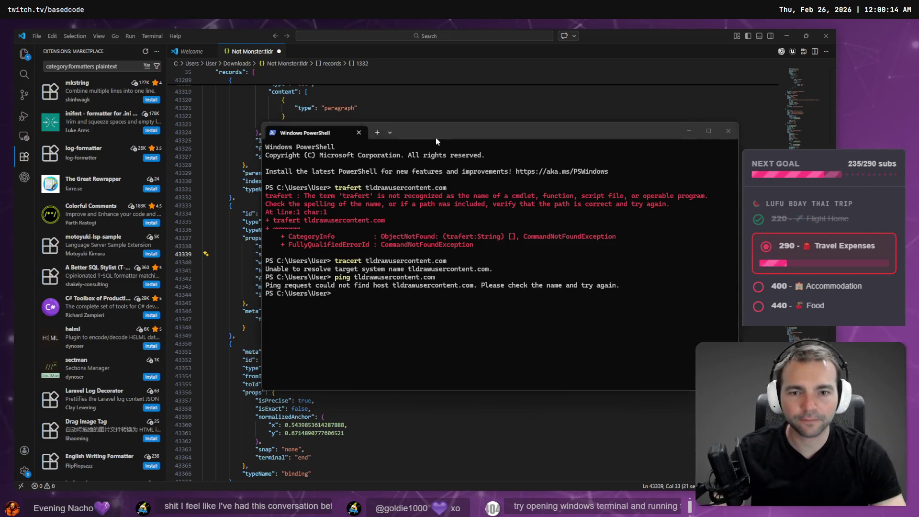
pyautogui.hotkey('alt', 'Tab')
pyautogui.hotkey('ctrl', 'c')
pyautogui.hotkey('alt', 'Tab')
# Load tldrawusercontent.com in a new Chrome tab, confirm DNS_PROBE_FINISHED_NXDOMAIN, then close the tab.
pyautogui.hotkey('ctrl', 't')
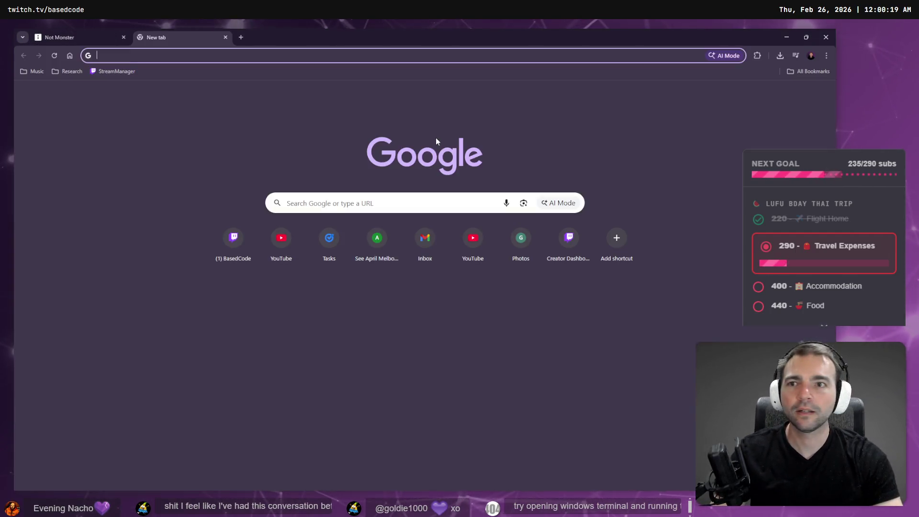
pyautogui.hotkey('ctrl', 'v')
pyautogui.press('Return')
pyautogui.press('Escape')
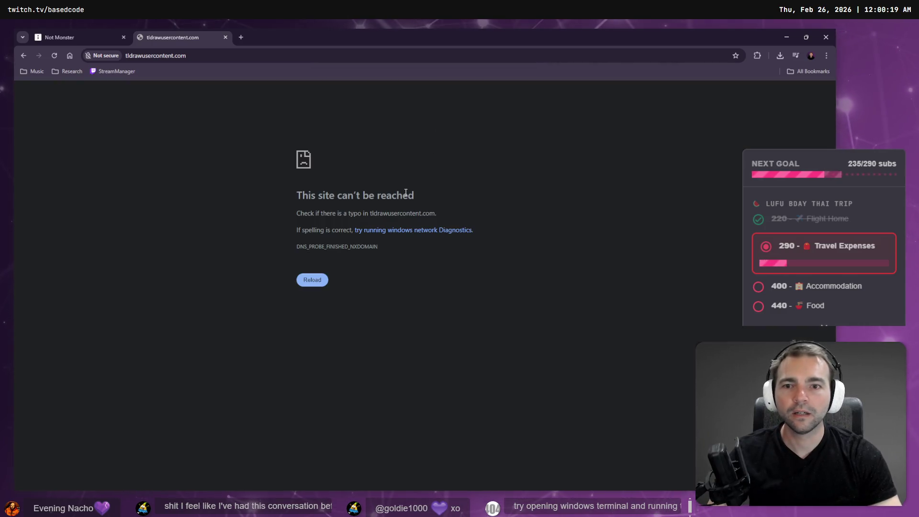
pyautogui.doubleClick(355, 248)
pyautogui.click(558, 293)
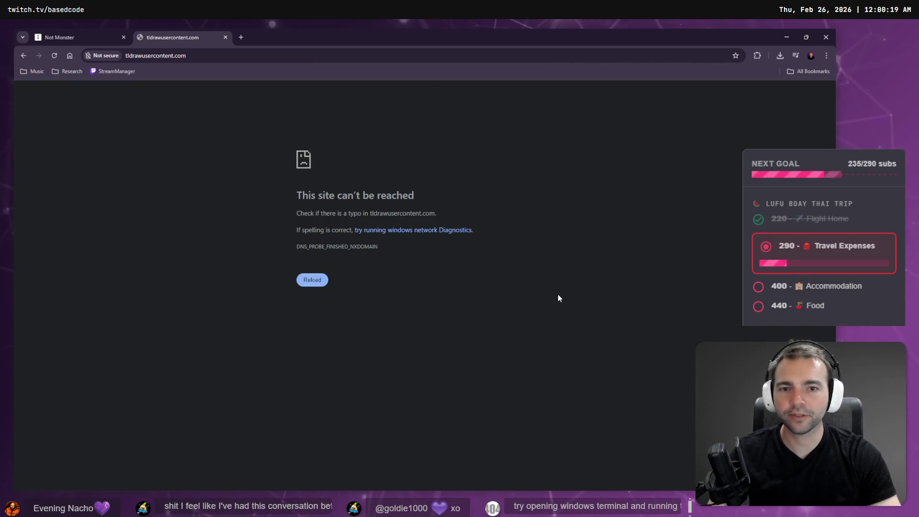
pyautogui.hotkey('ctrl', 'w')
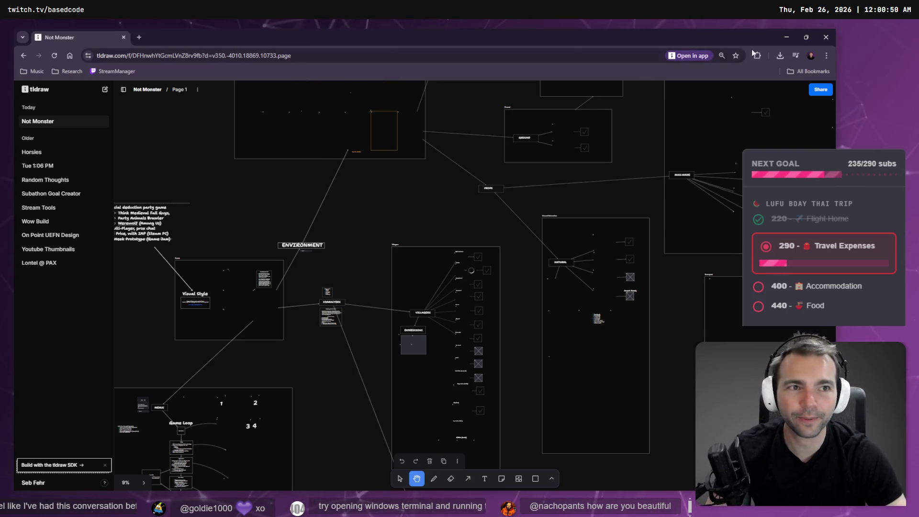
# Back in ChatGPT, view the buttons-only menu image enlarged, then scroll up to its prompt.
pyautogui.hotkey('alt', 'Tab')
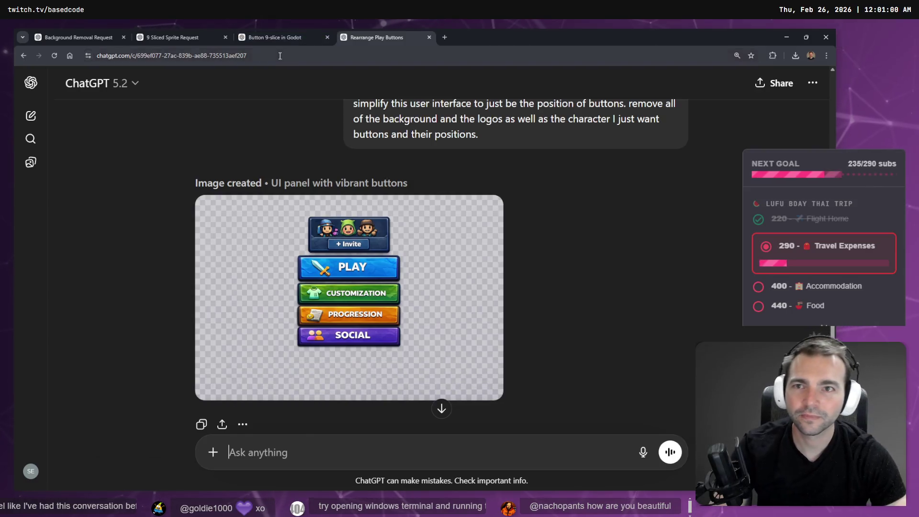
pyautogui.scroll(3, 452, 192)
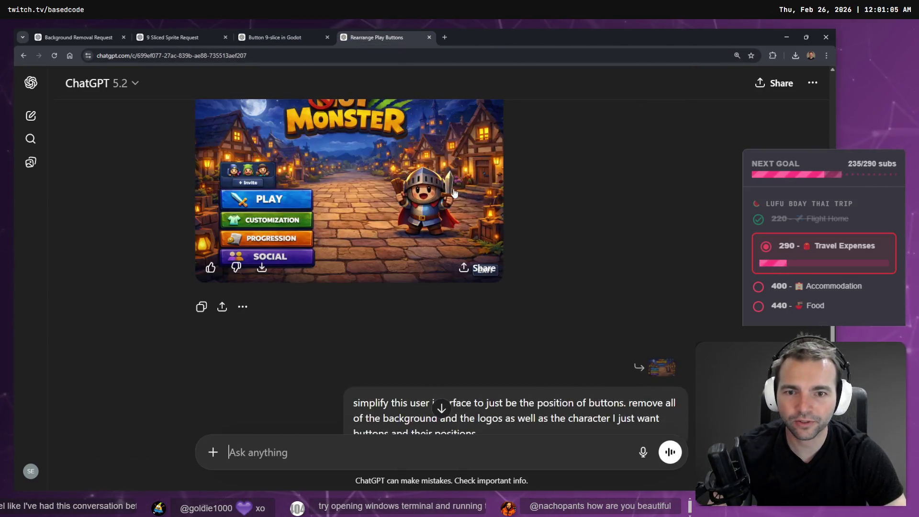
pyautogui.scroll(-5, 487, 209)
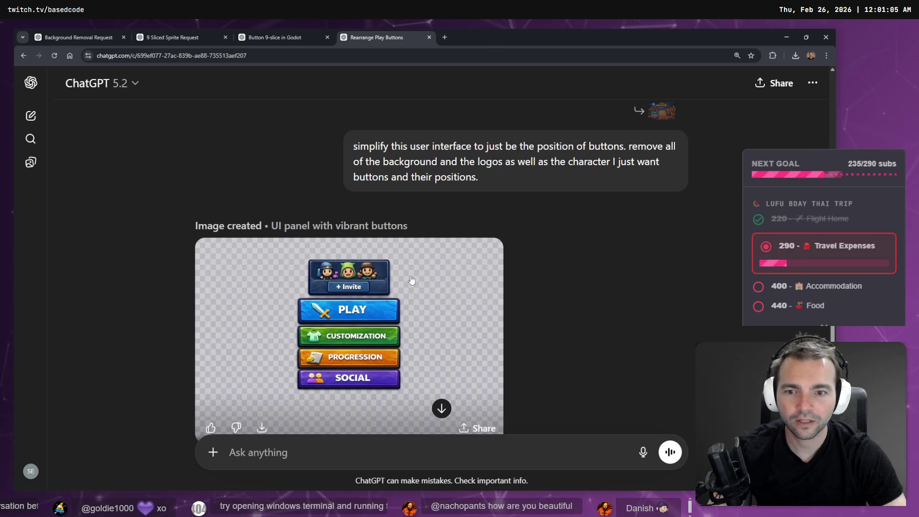
pyautogui.click(445, 308)
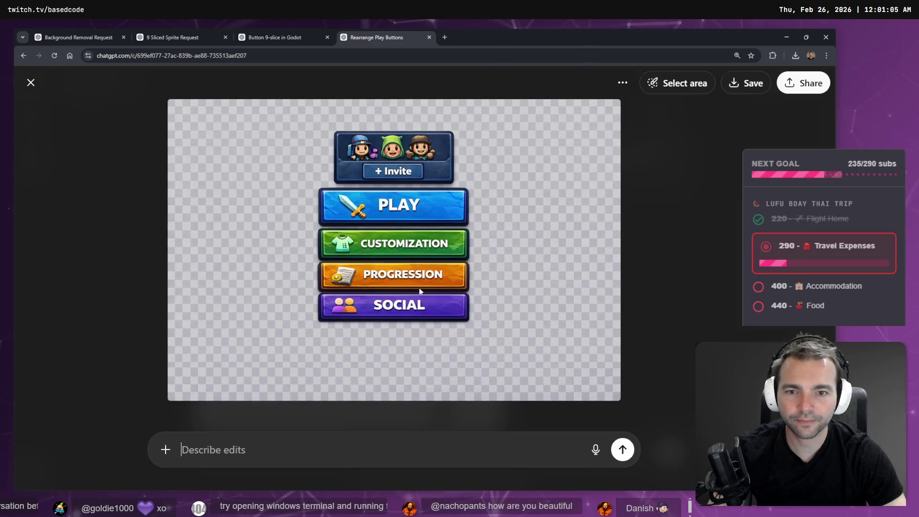
pyautogui.click(659, 259)
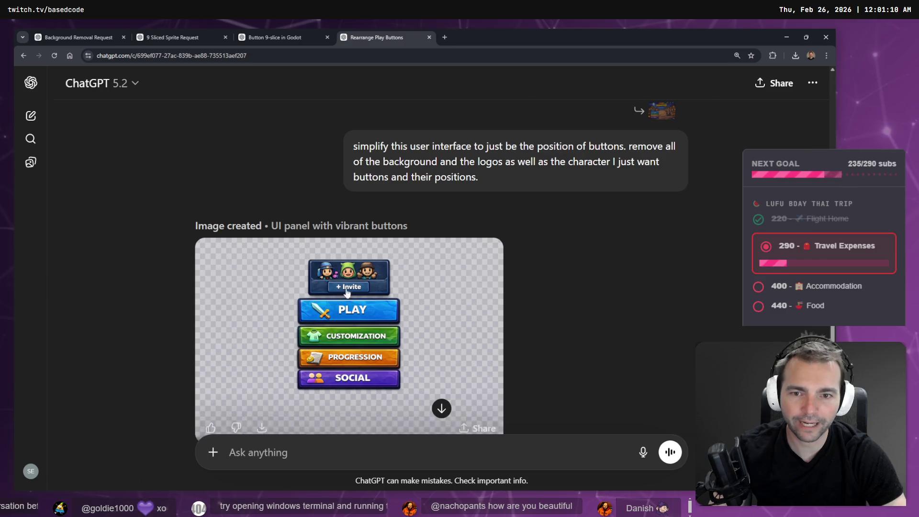
pyautogui.scroll(3, 515, 309)
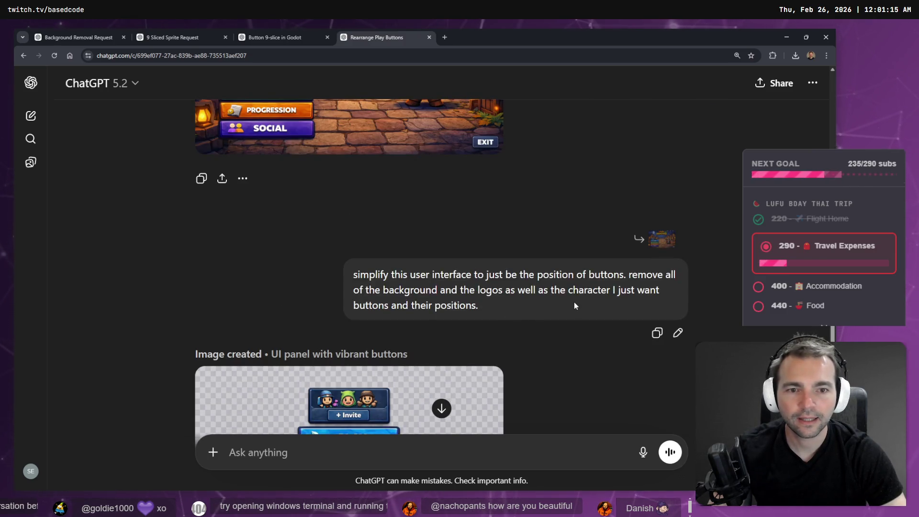
# Edit the prompt by dictating that buttons keep their positions on plain white, then send it.
pyautogui.click(678, 334)
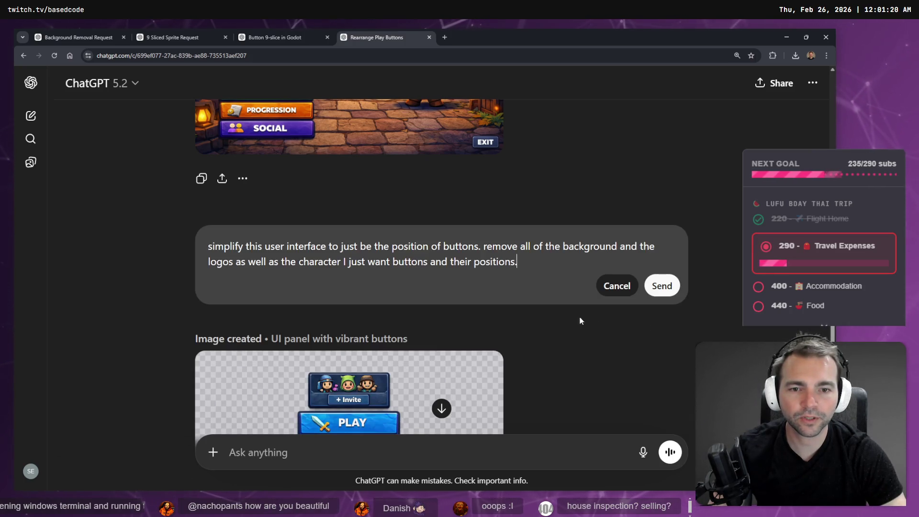
pyautogui.press('super+h')
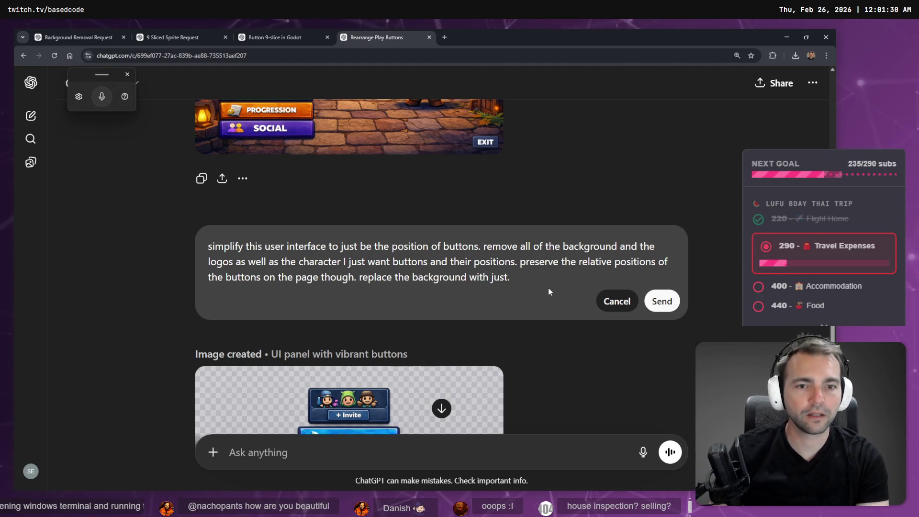
pyautogui.press('Return')
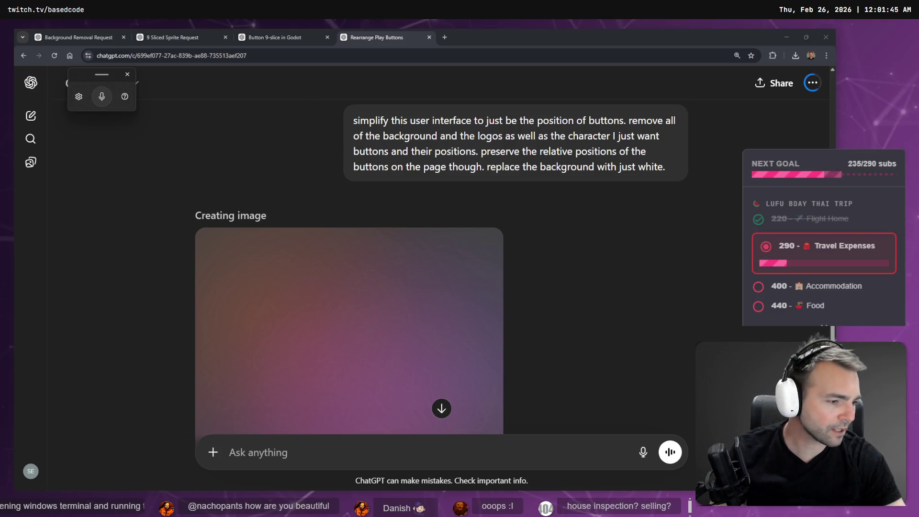
# Run nslookup tldrawusercontent.com in PowerShell to list its addresses.
pyautogui.press('ctrl+super+Left')
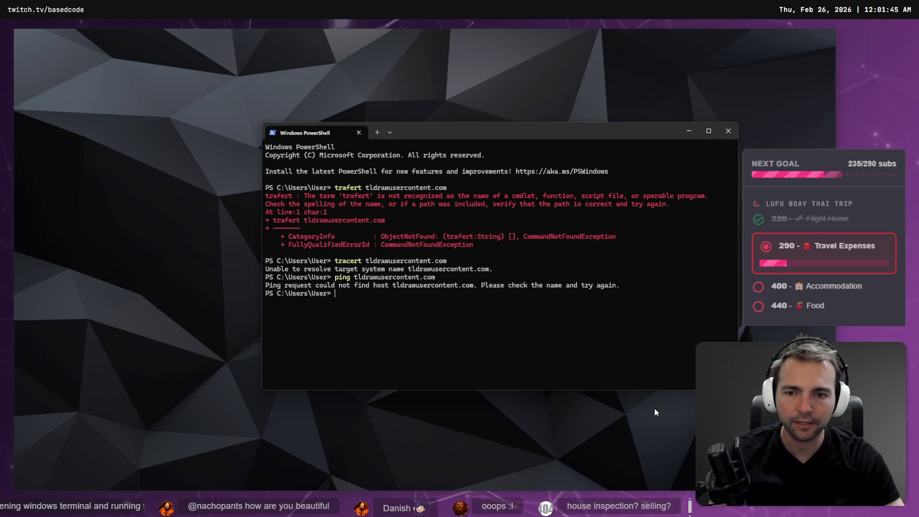
pyautogui.write('nslookup')
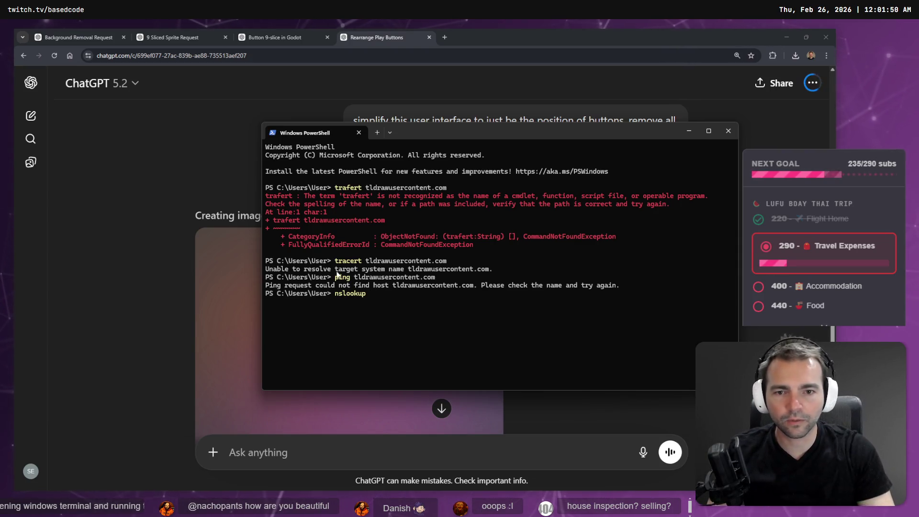
pyautogui.moveTo(410, 270); pyautogui.dragTo(488, 271)
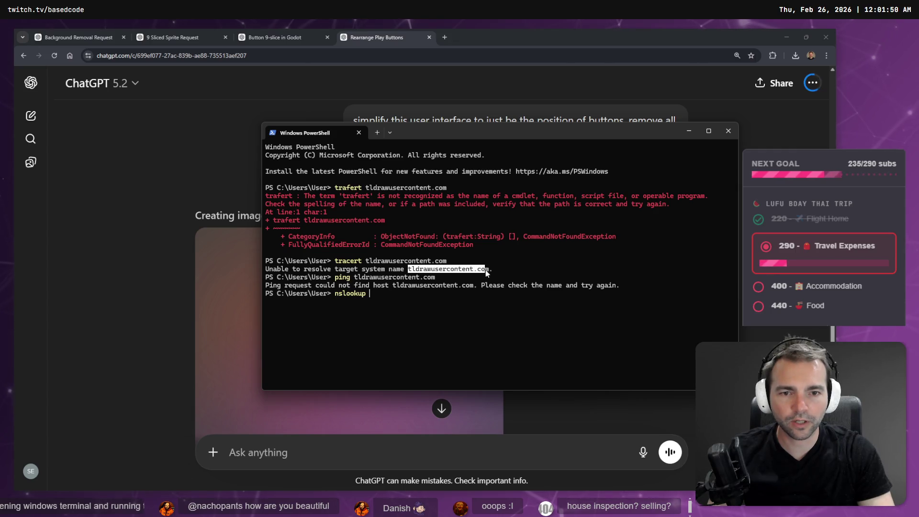
pyautogui.rightClick(488, 272)
pyautogui.press('Return')
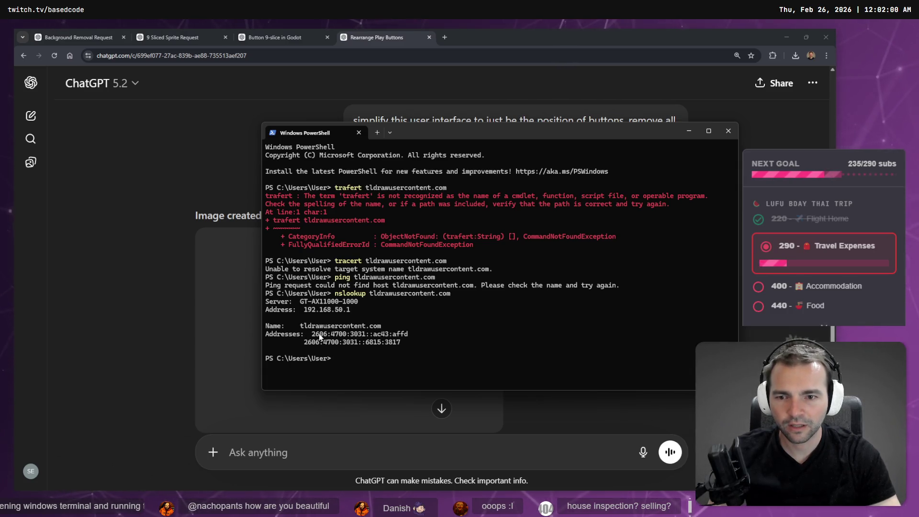
# Ping the first resolved IPv6 address, which loses all 4 packets.
pyautogui.moveTo(312, 334); pyautogui.dragTo(387, 339)
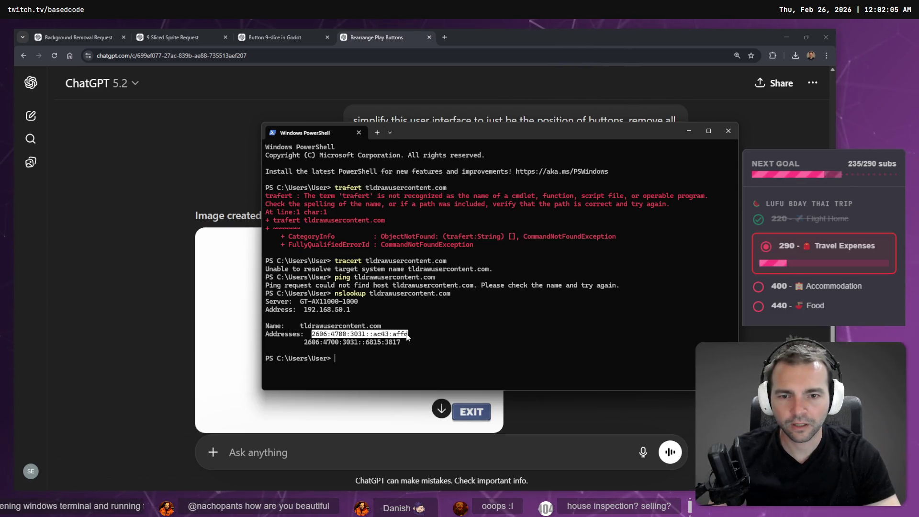
pyautogui.hotkey('ctrl', 'c')
pyautogui.write('ping')
pyautogui.hotkey('ctrl', 'v')
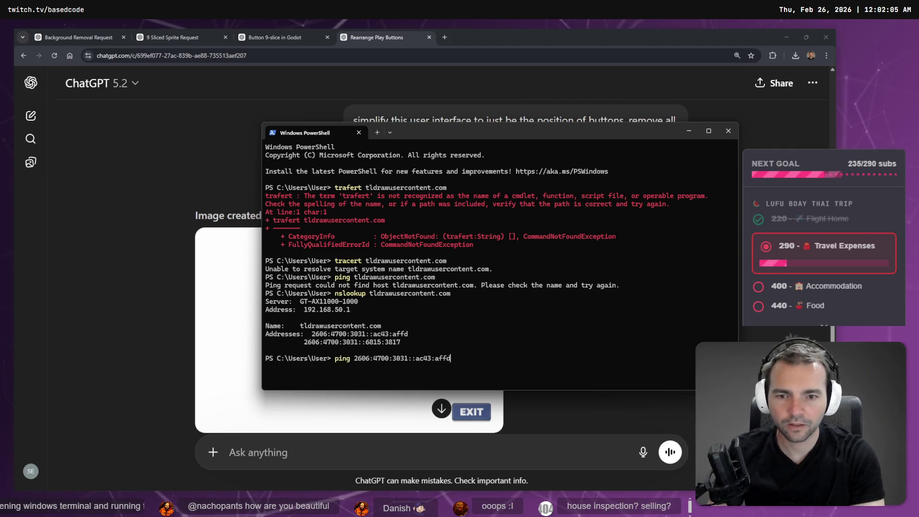
pyautogui.press('Return')
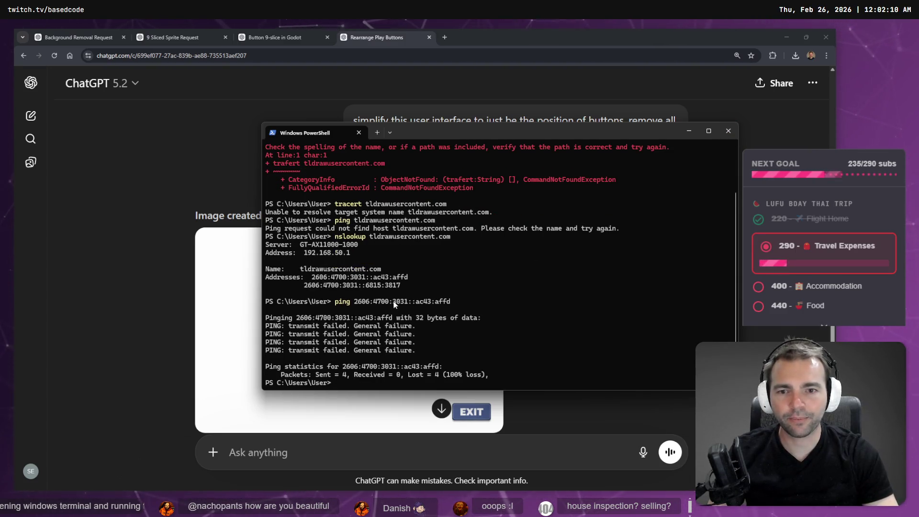
# Close PowerShell and scroll between the original Monster menu and the new white-background buttons image.
pyautogui.click(728, 131)
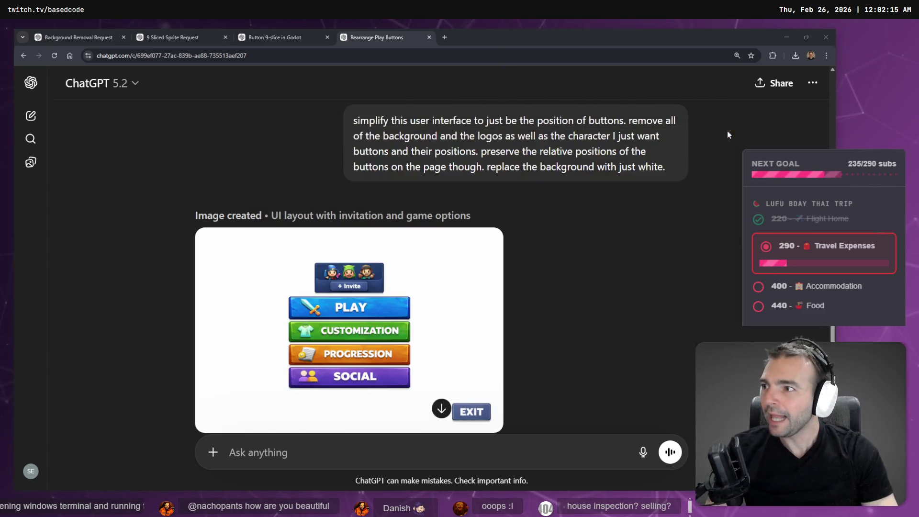
pyautogui.scroll(-2, 560, 258)
pyautogui.scroll(8, 569, 283)
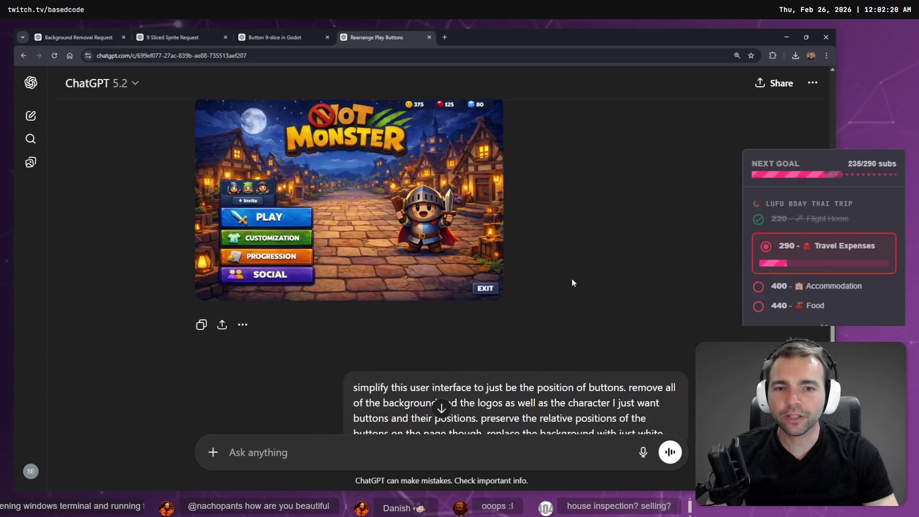
pyautogui.scroll(-5, 572, 282)
pyautogui.scroll(5, 599, 319)
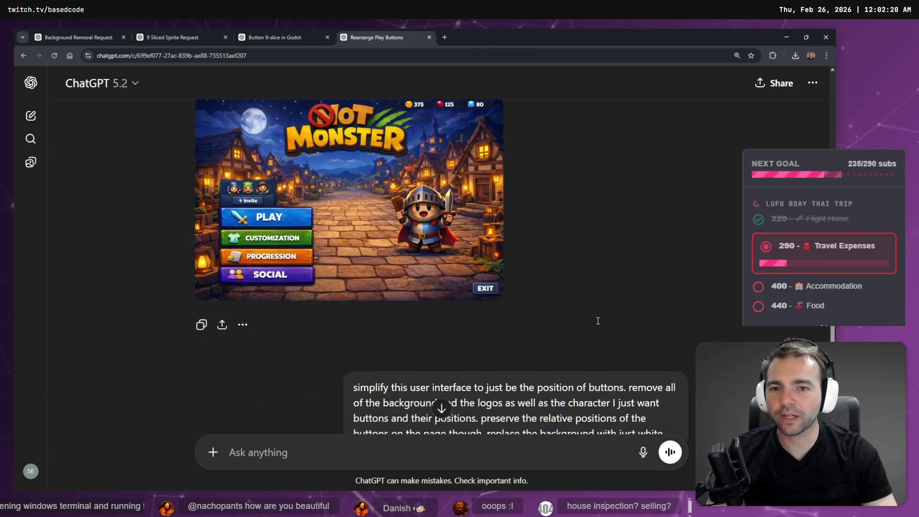
pyautogui.scroll(4, 603, 323)
pyautogui.scroll(-10, 603, 324)
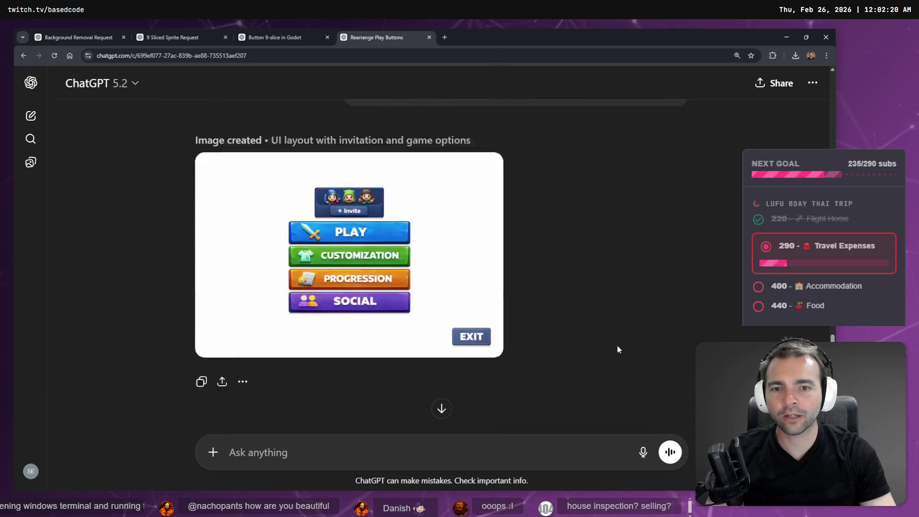
pyautogui.scroll(2, 635, 335)
pyautogui.scroll(8, 641, 333)
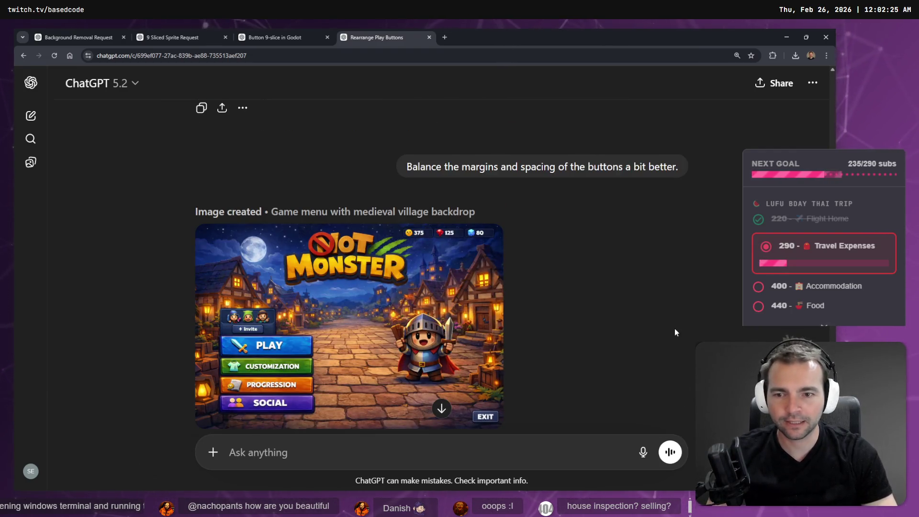
pyautogui.scroll(-10, 677, 326)
pyautogui.scroll(-2, 638, 314)
pyautogui.scroll(10, 643, 311)
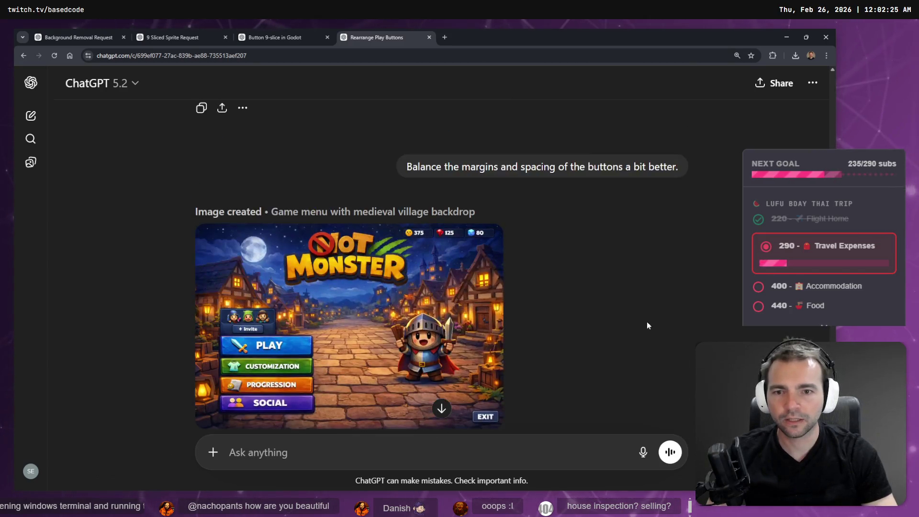
pyautogui.scroll(-7, 648, 318)
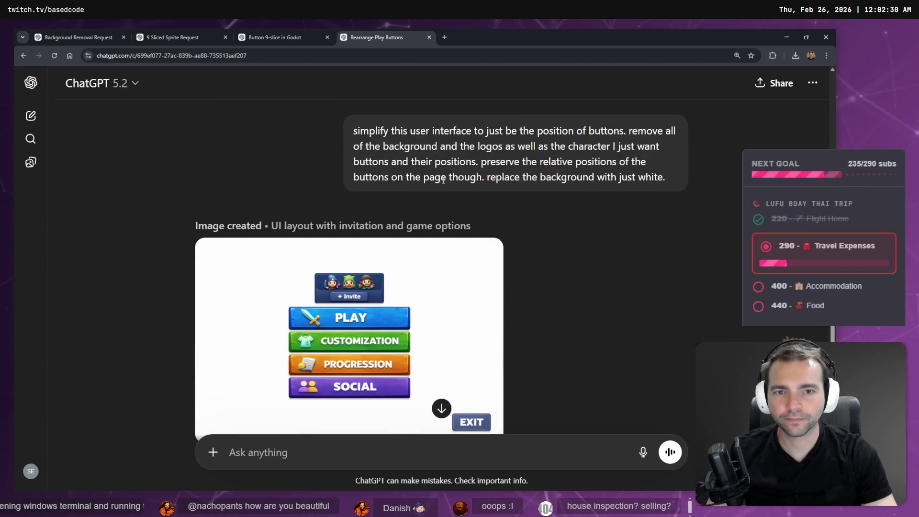
pyautogui.scroll(-3, 458, 171)
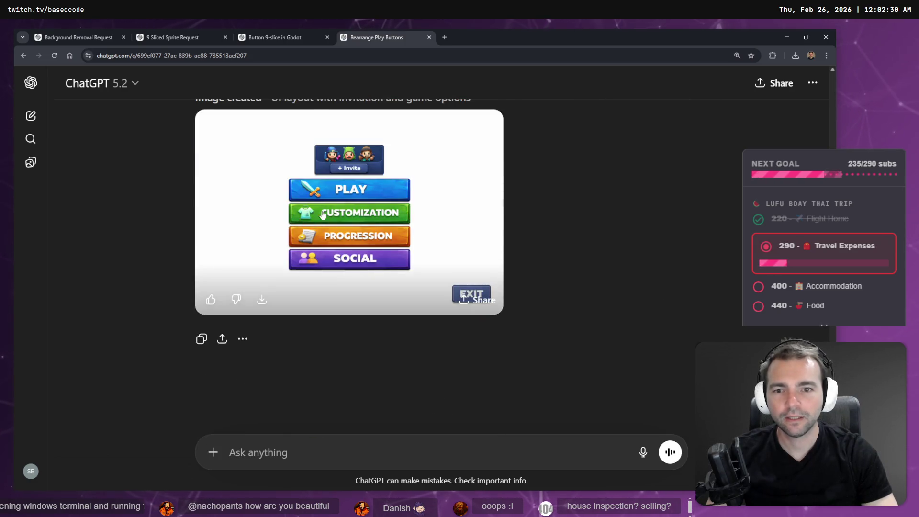
pyautogui.scroll(5, 575, 263)
# Add dictated "don't move the position of the buttons at all" with bold "at all", and send.
pyautogui.click(677, 333)
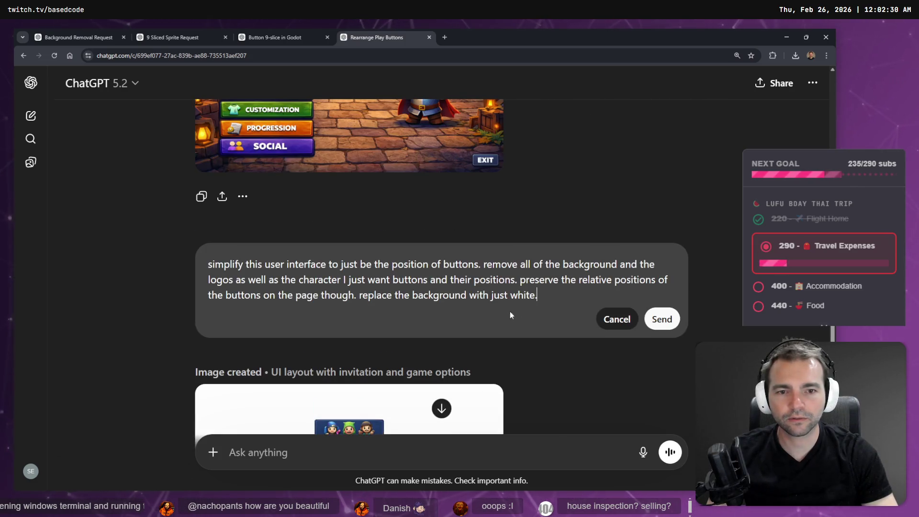
pyautogui.press('super+h')
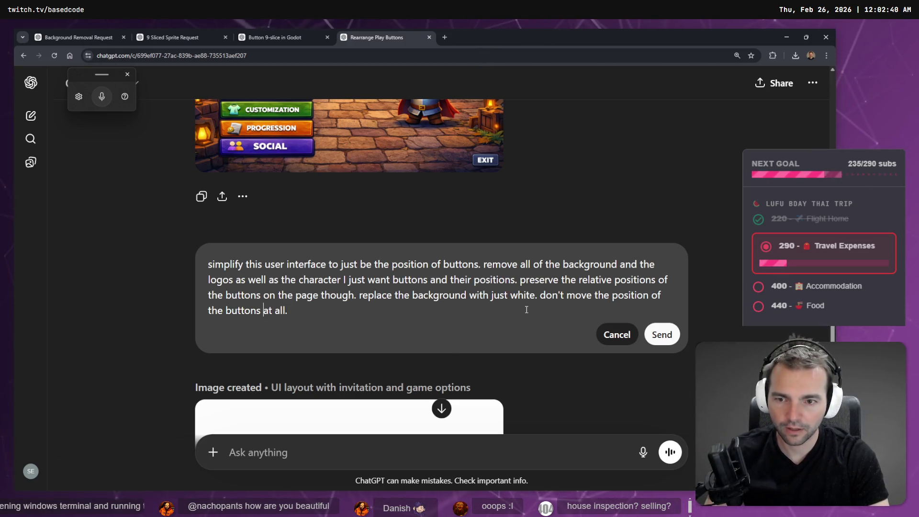
pyautogui.press('Left')
pyautogui.press('Left')
pyautogui.press('Left')
pyautogui.write('**')
pyautogui.press('Right')
pyautogui.press('Right')
pyautogui.press('Right')
pyautogui.write('**')
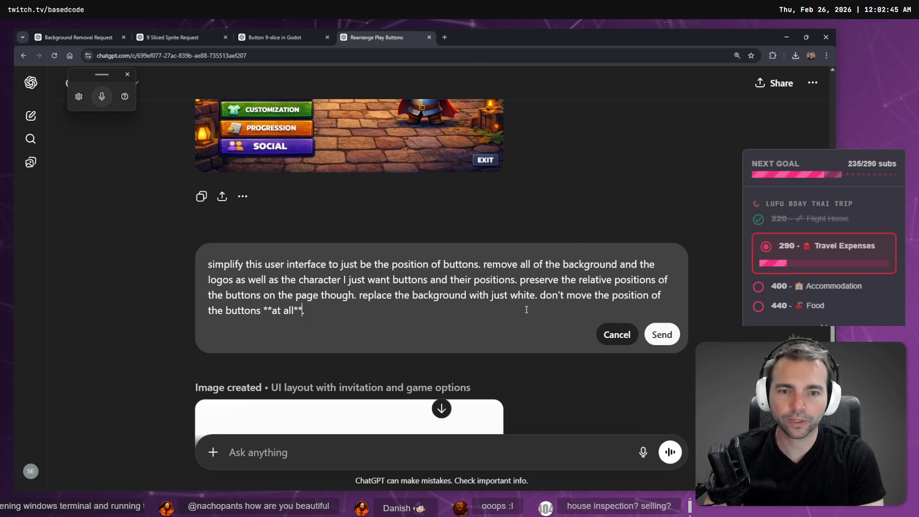
pyautogui.click(654, 342)
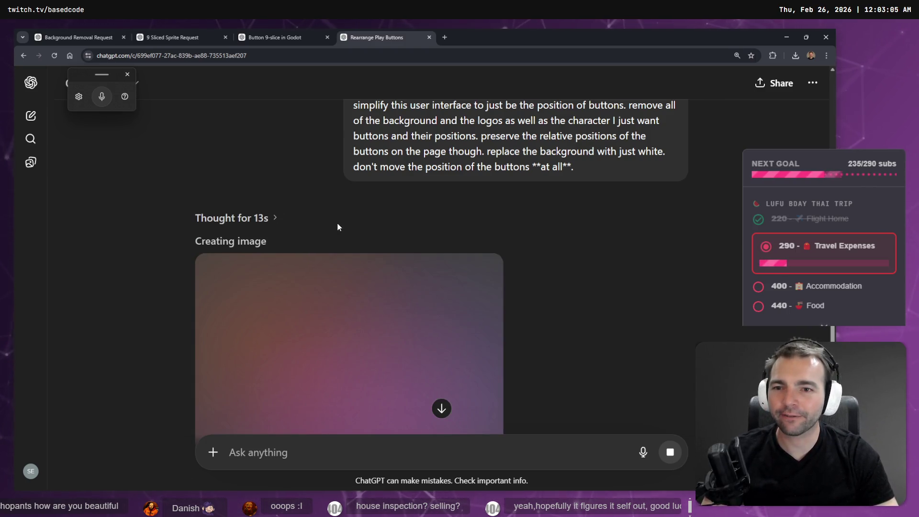
pyautogui.scroll(-3, 509, 215)
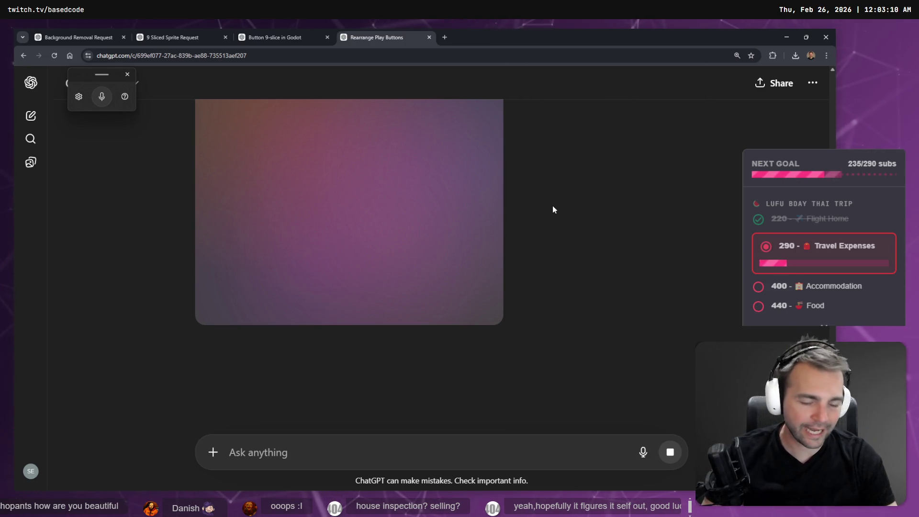
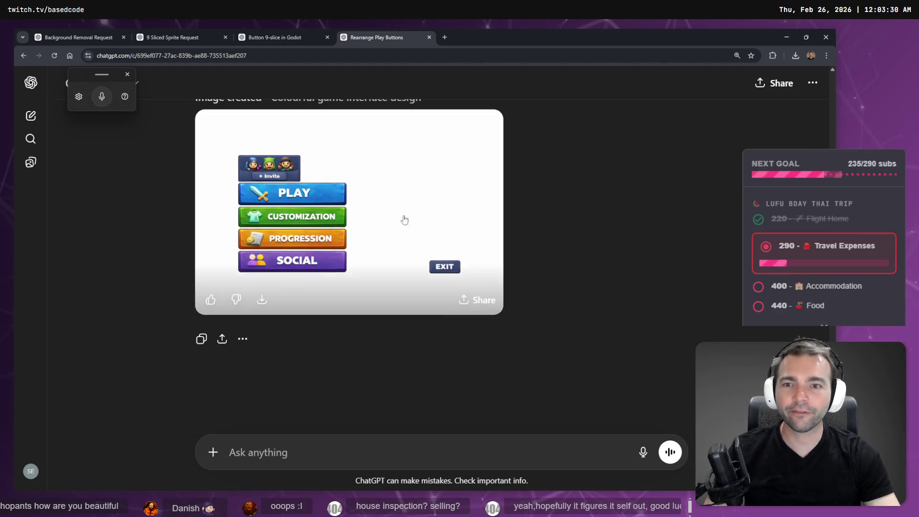
# Scroll back to the earlier simplify-the-interface prompt and open it for editing.
pyautogui.scroll(2, 417, 234)
pyautogui.scroll(10, 467, 273)
pyautogui.scroll(-12, 460, 249)
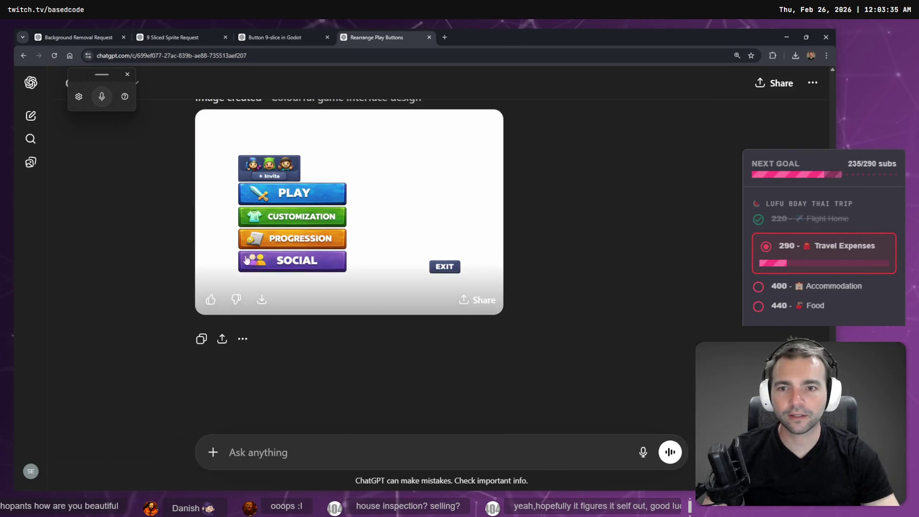
pyautogui.scroll(7, 452, 249)
pyautogui.scroll(6, 448, 257)
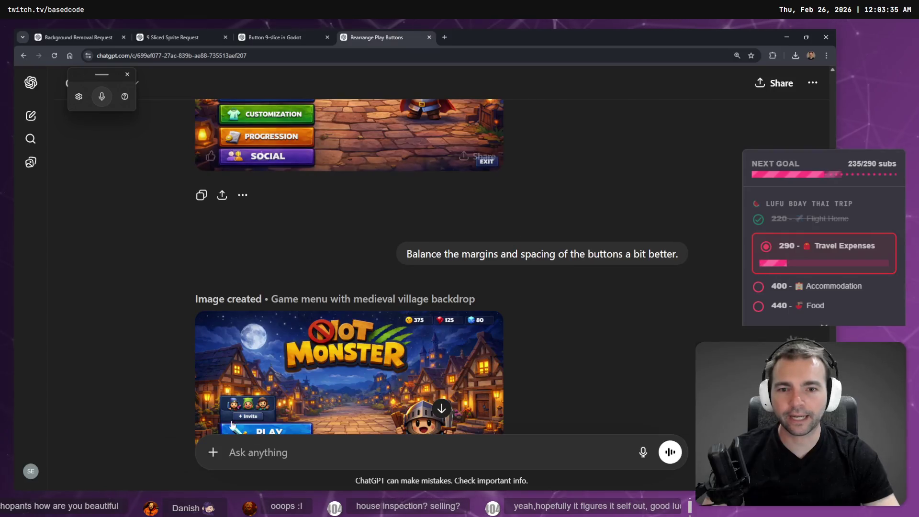
pyautogui.scroll(-10, 312, 286)
pyautogui.scroll(10, 407, 255)
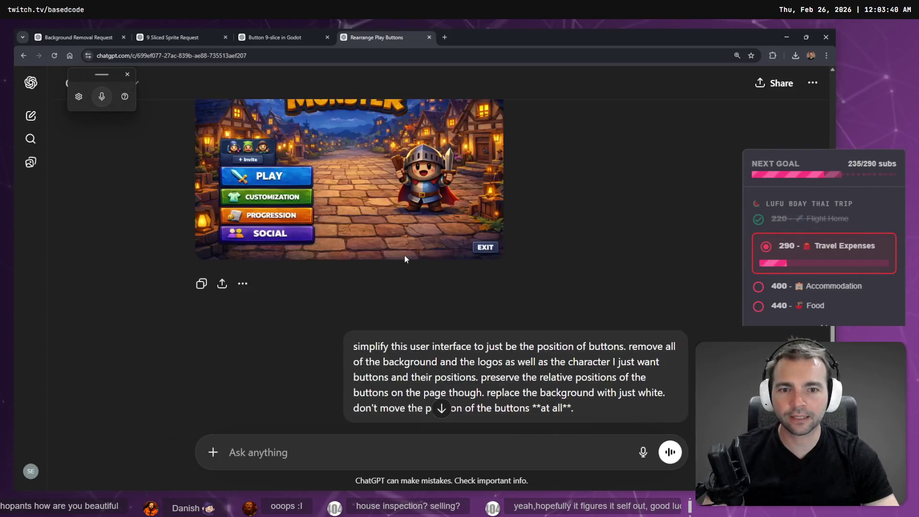
pyautogui.scroll(-12, 413, 260)
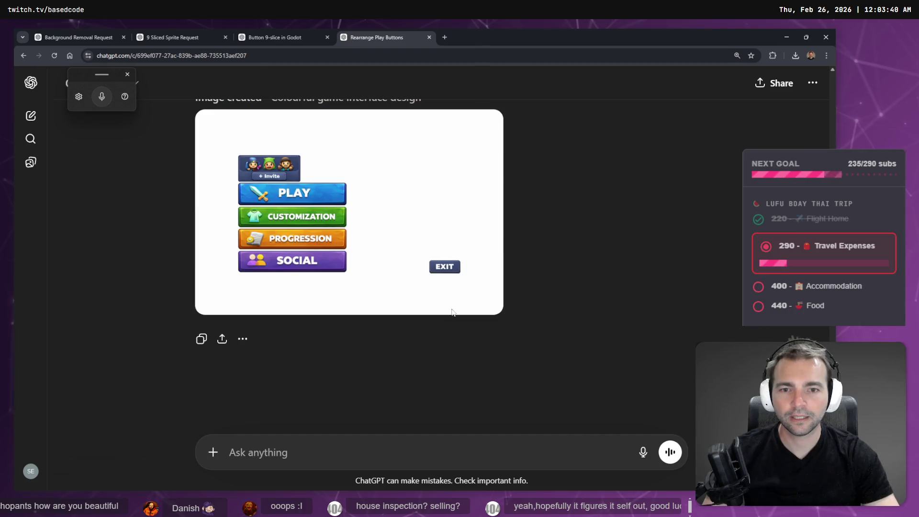
pyautogui.scroll(6, 530, 305)
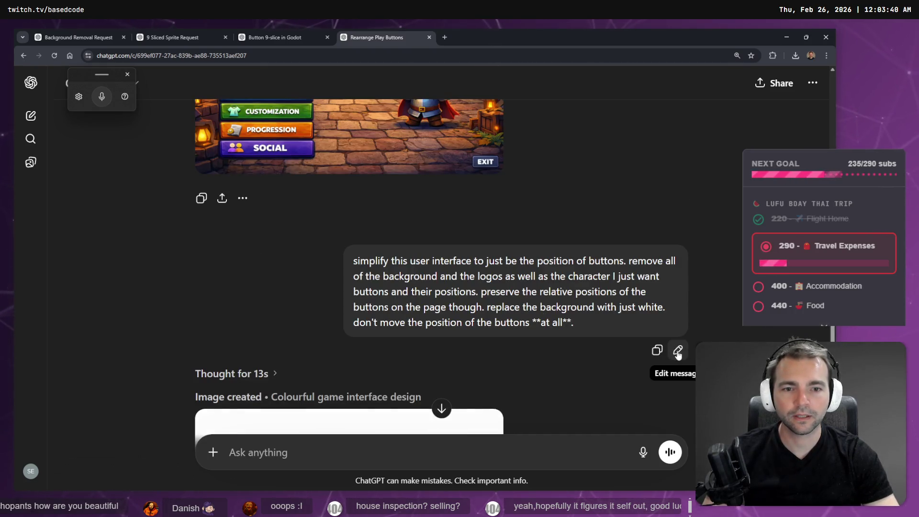
pyautogui.click(678, 350)
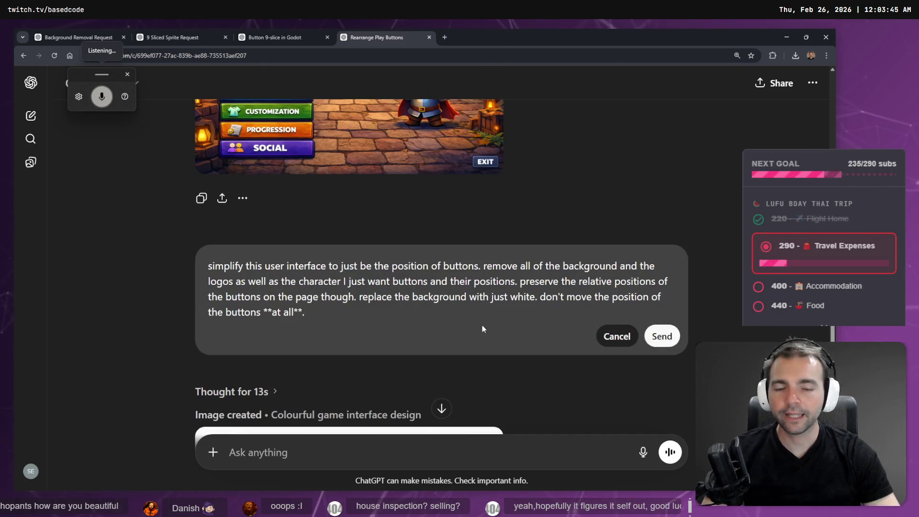
# Add a request to keep the top-right currency buttons and leave the logo, then resend.
pyautogui.scroll(4, 542, 267)
pyautogui.scroll(-1, 543, 268)
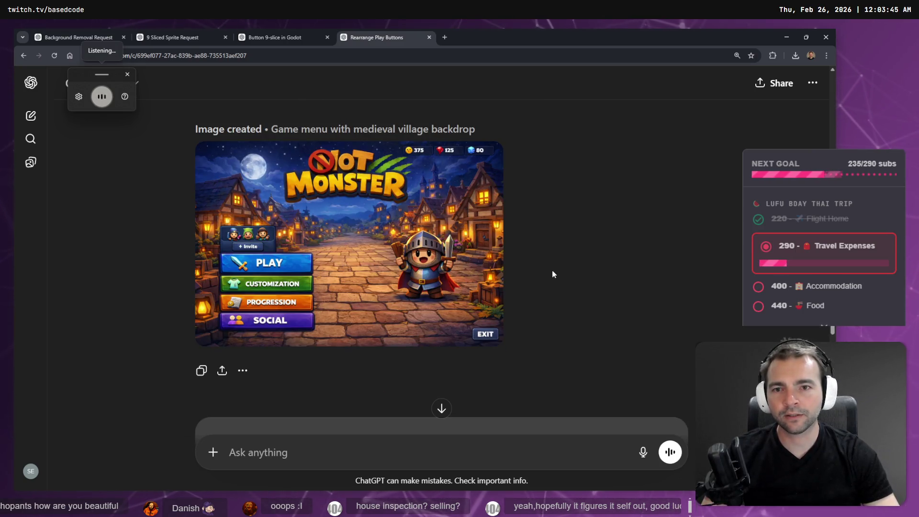
pyautogui.scroll(-5, 552, 276)
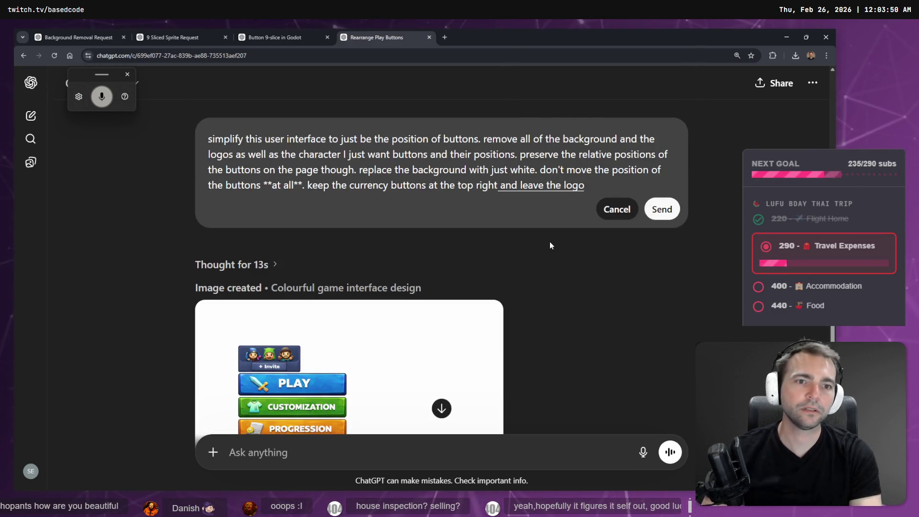
pyautogui.press('Return')
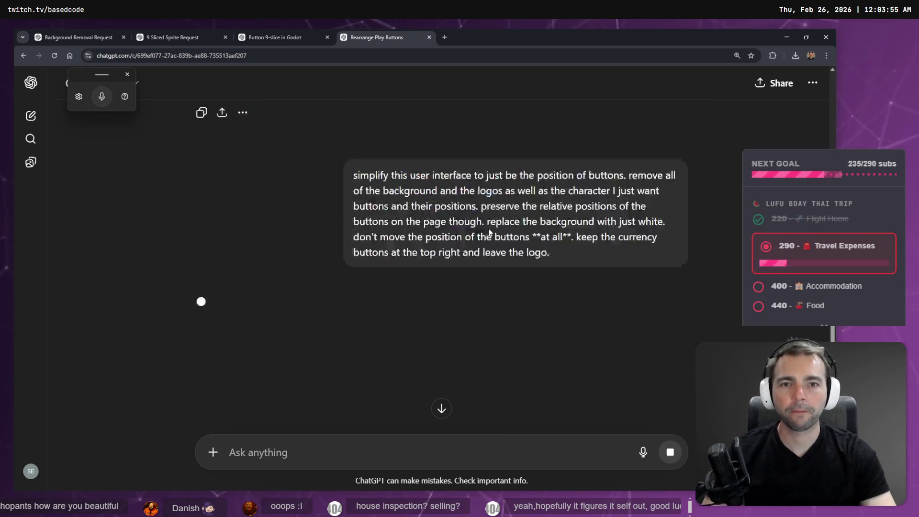
pyautogui.scroll(3, 517, 263)
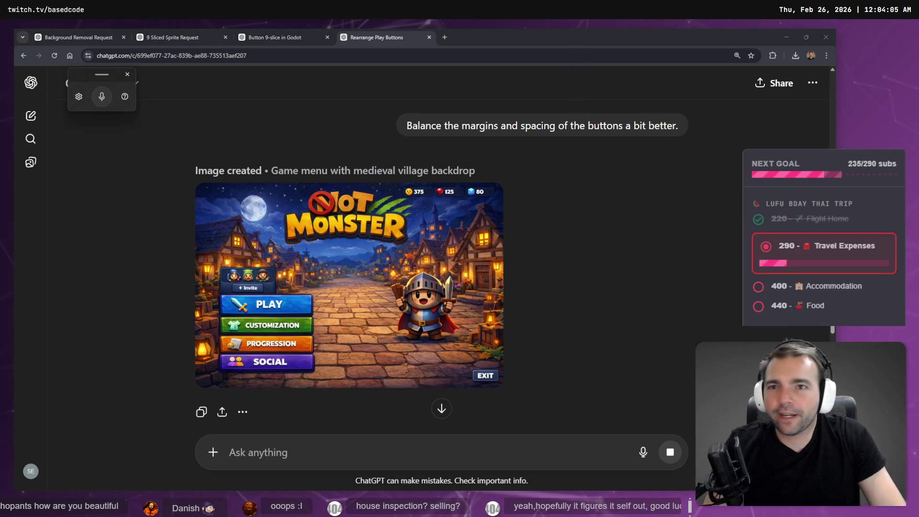
# Check the image asset's src URL in Not Monster.tldr in VS Code, then minimise the editor.
pyautogui.hotkey('alt', 'Tab')
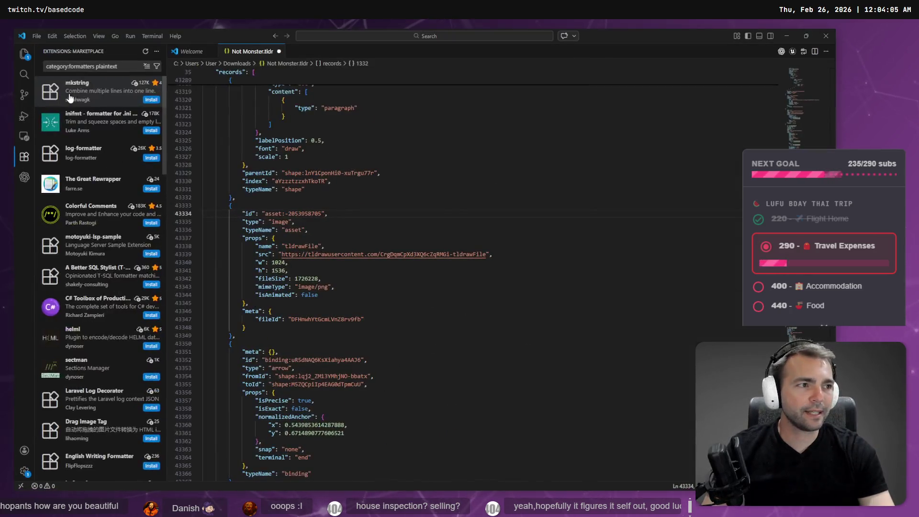
pyautogui.hotkey('alt', 'Tab')
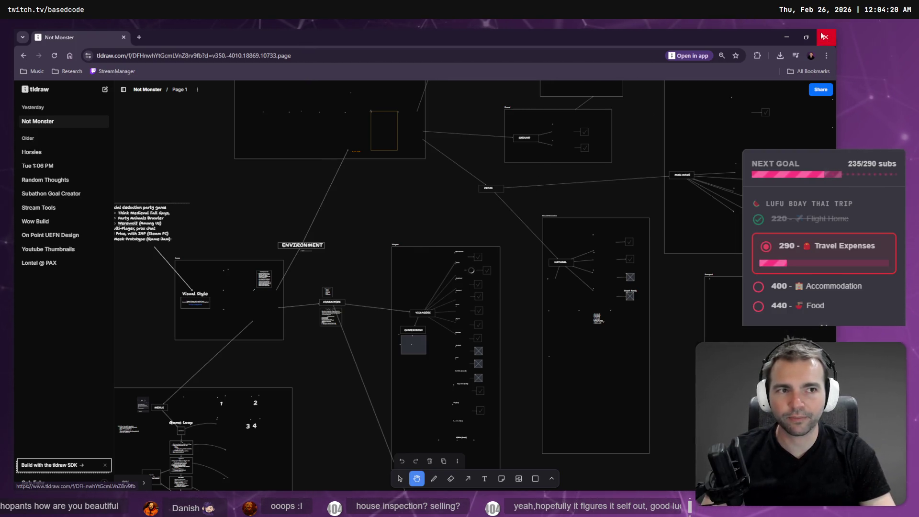
pyautogui.click(787, 39)
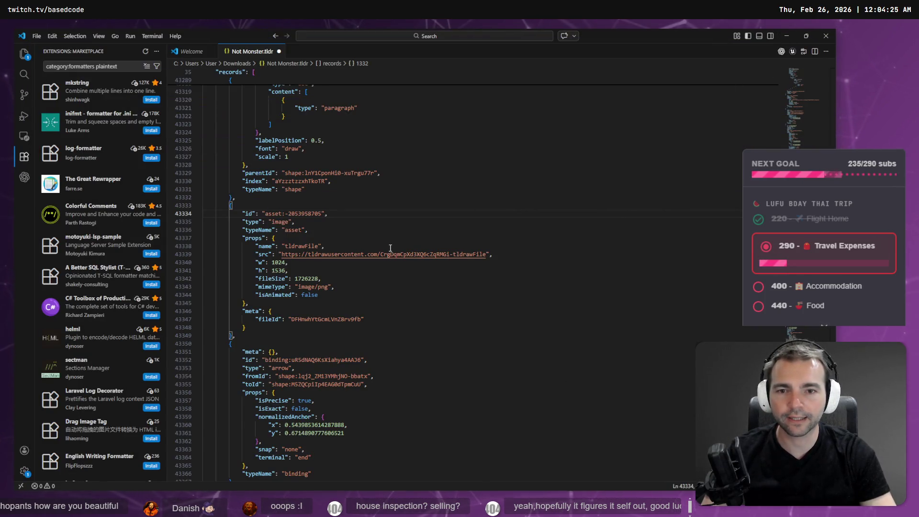
pyautogui.moveTo(378, 254); pyautogui.dragTo(331, 255)
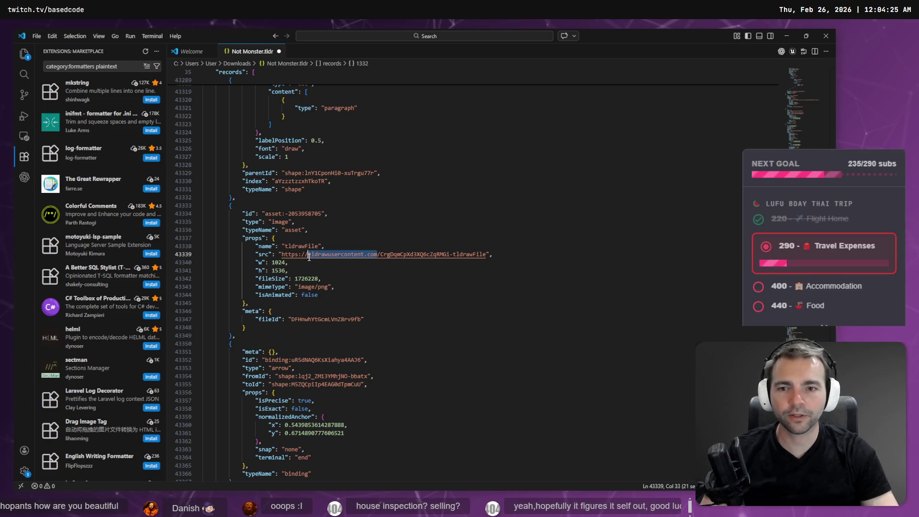
pyautogui.click(790, 33)
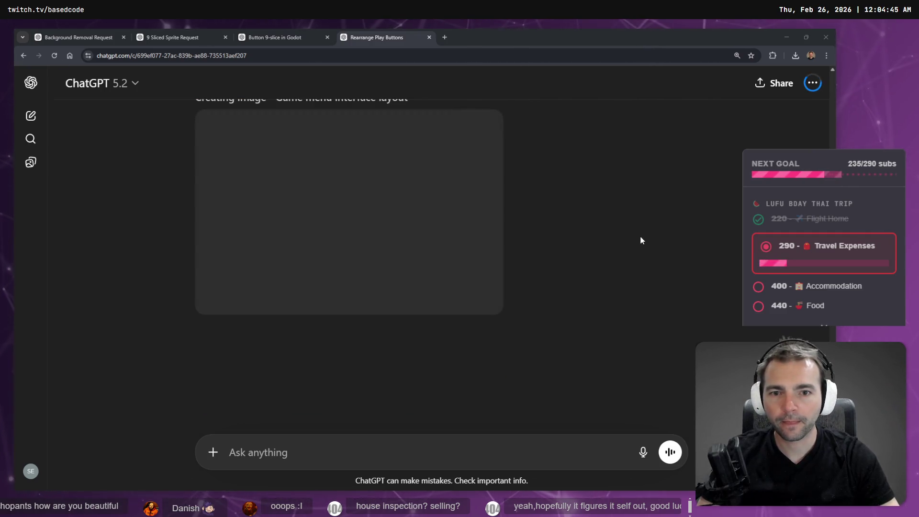
# View the finished layout image: button stack, EXIT and top-right currency counters on white.
pyautogui.scroll(1, 639, 235)
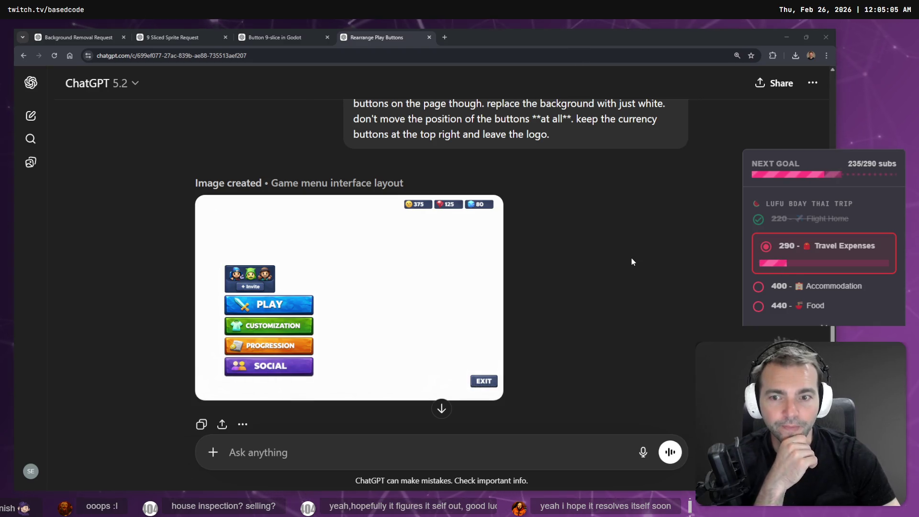
# Open the white-background layout image full size and copy it to the clipboard.
pyautogui.click(445, 286)
pyautogui.rightClick(437, 250)
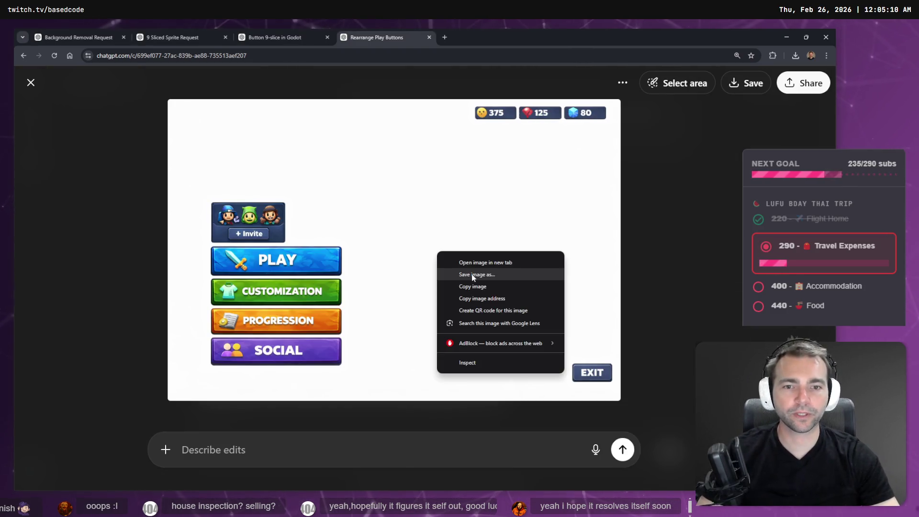
pyautogui.click(541, 288)
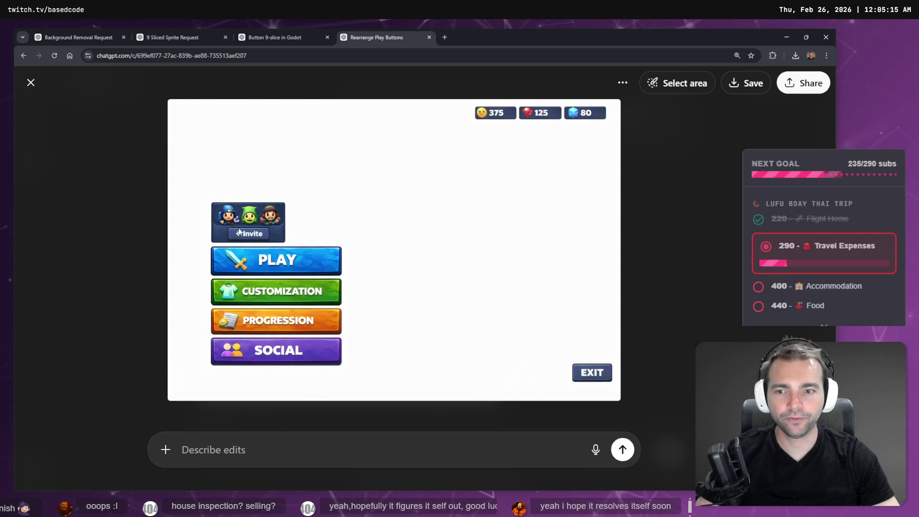
pyautogui.click(262, 453)
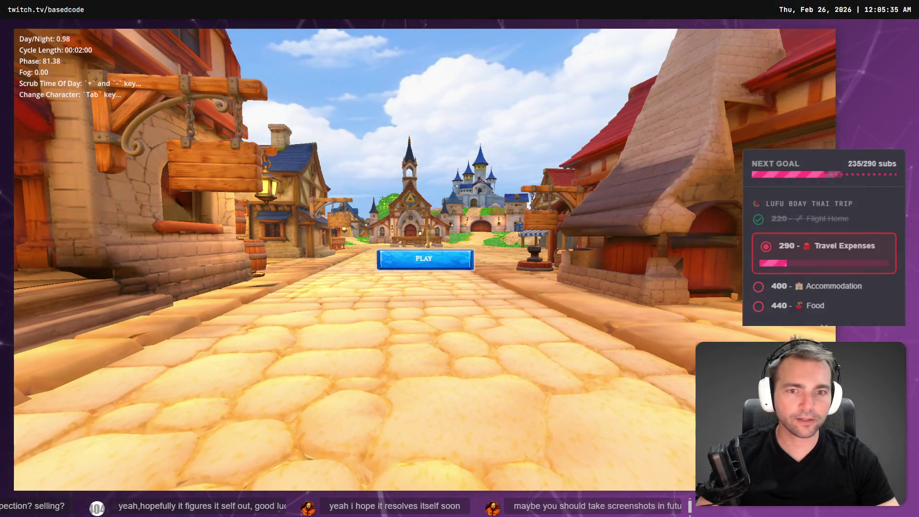
# Close the running game with Alt+F4 and return to MainMenu.tscn with GameMenusTheme.tres open.
pyautogui.hotkey('alt', 'F4')
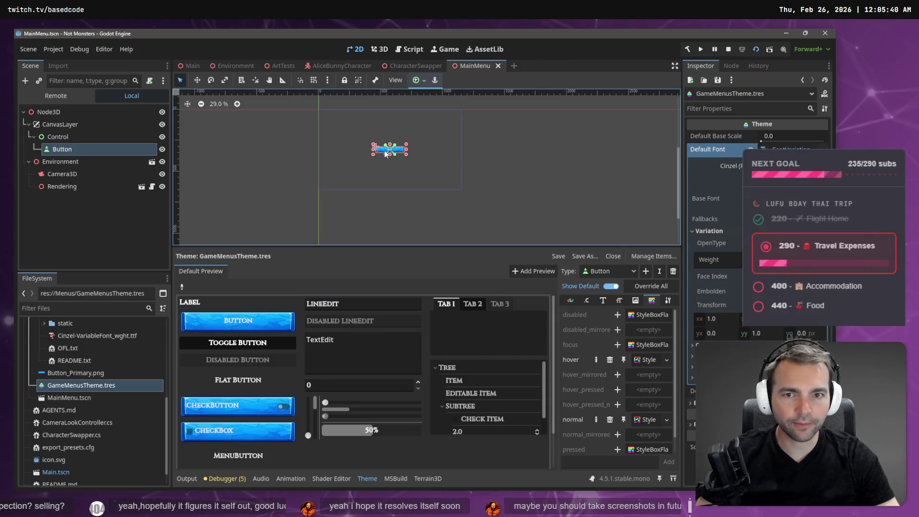
pyautogui.scroll(3, 392, 157)
pyautogui.scroll(10, 387, 184)
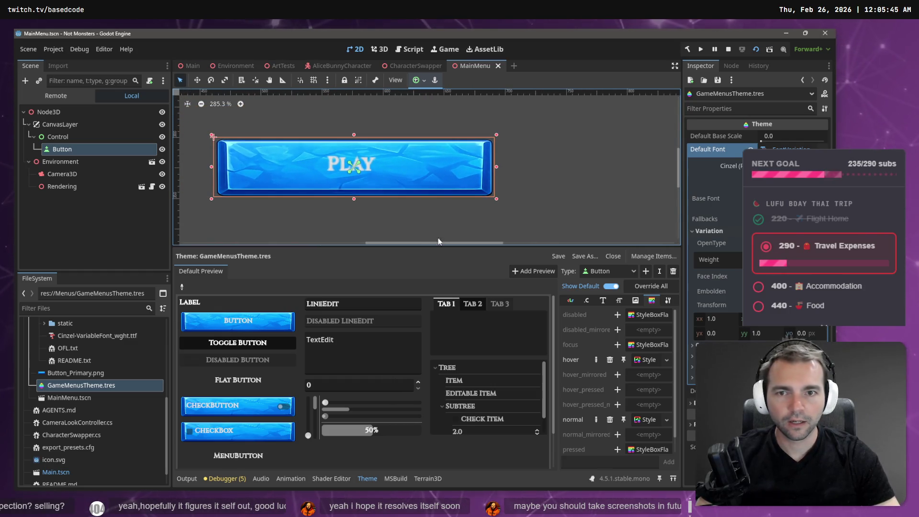
pyautogui.scroll(-1, 423, 224)
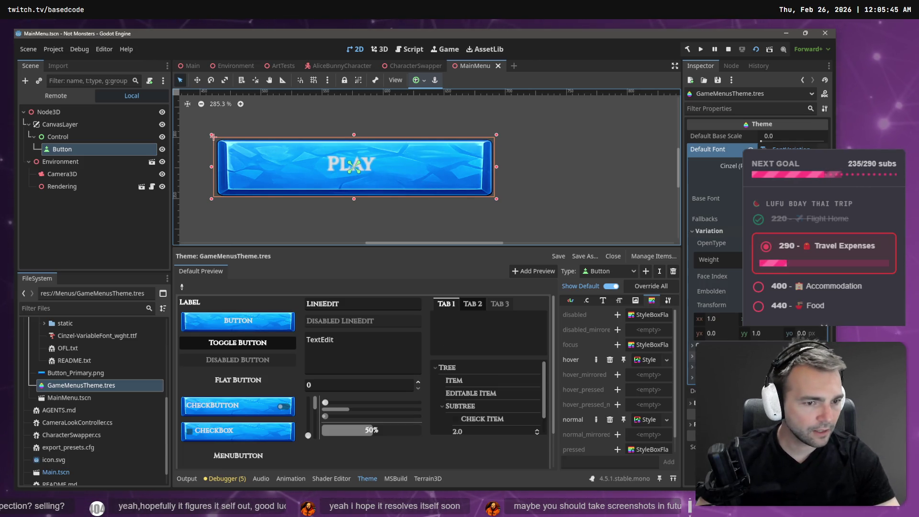
pyautogui.click(692, 344)
pyautogui.click(692, 344)
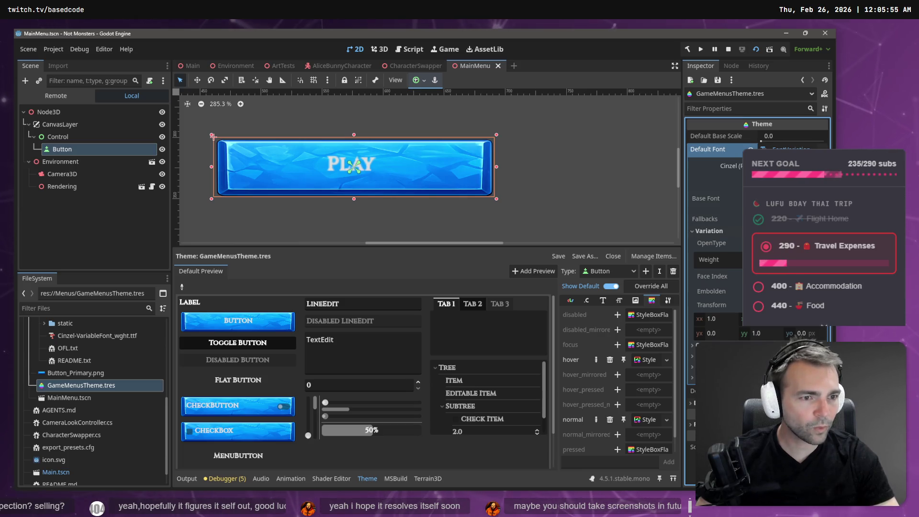
pyautogui.click(780, 138)
pyautogui.write('1.5')
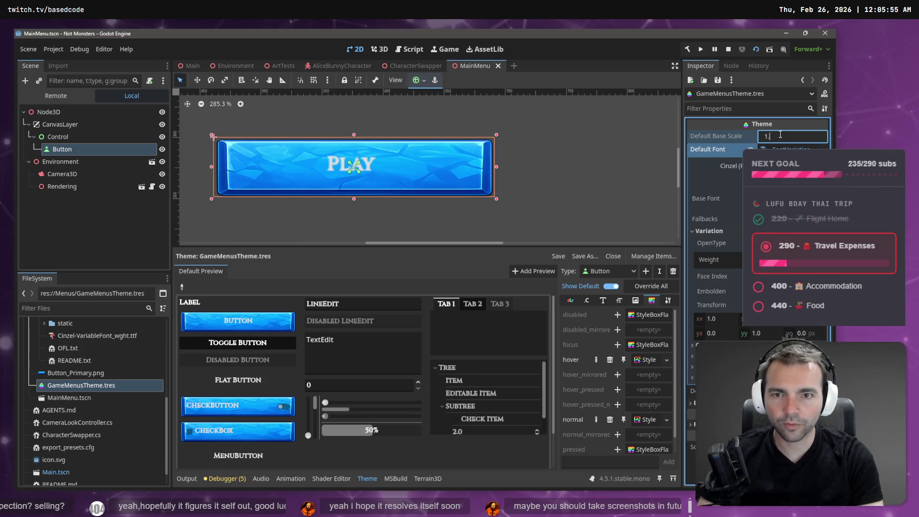
pyautogui.press('Return')
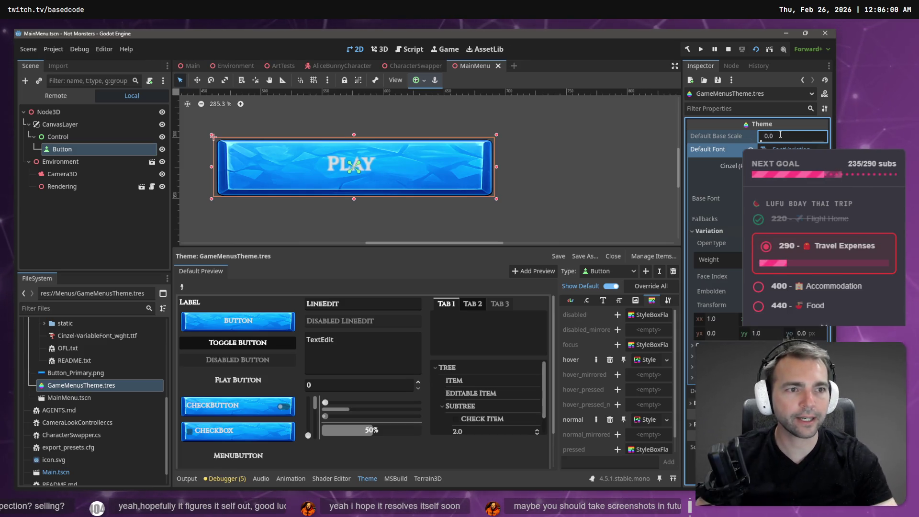
pyautogui.hotkey('ctrl', 'z')
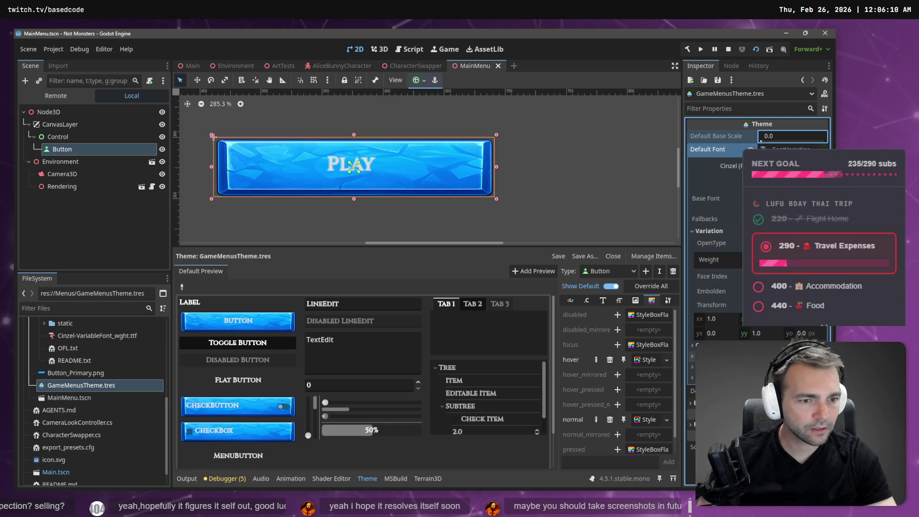
pyautogui.press('Return')
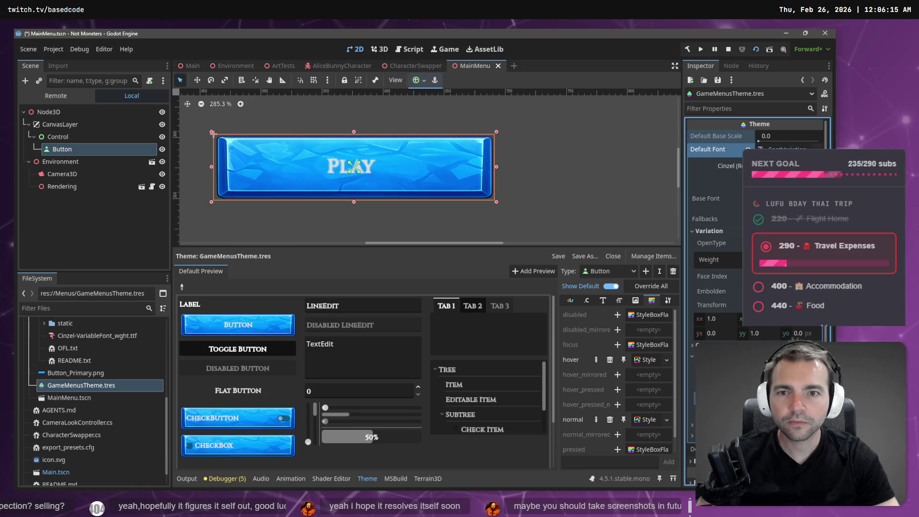
pyautogui.scroll(-2, 756, 240)
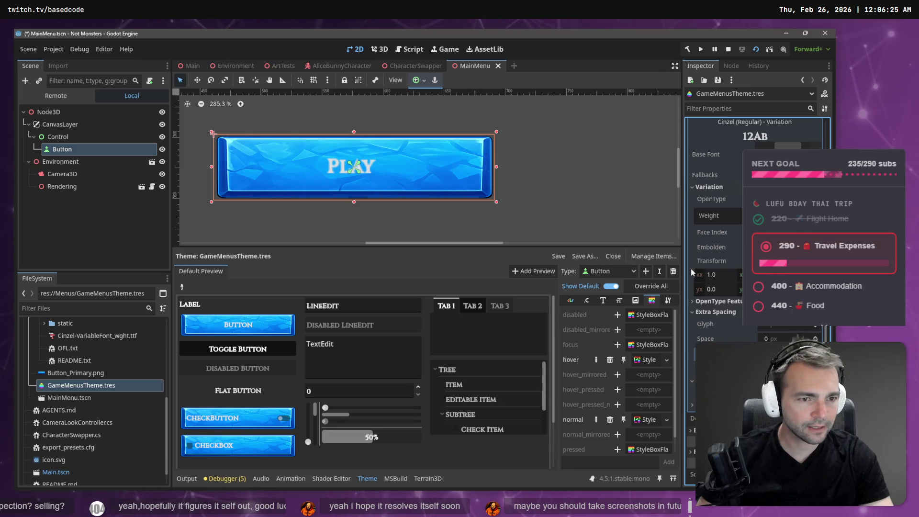
pyautogui.click(717, 301)
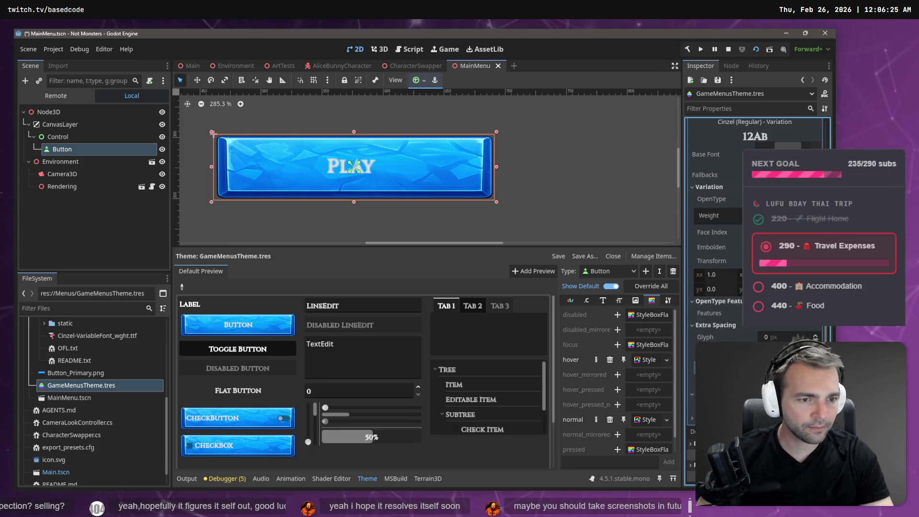
pyautogui.click(713, 313)
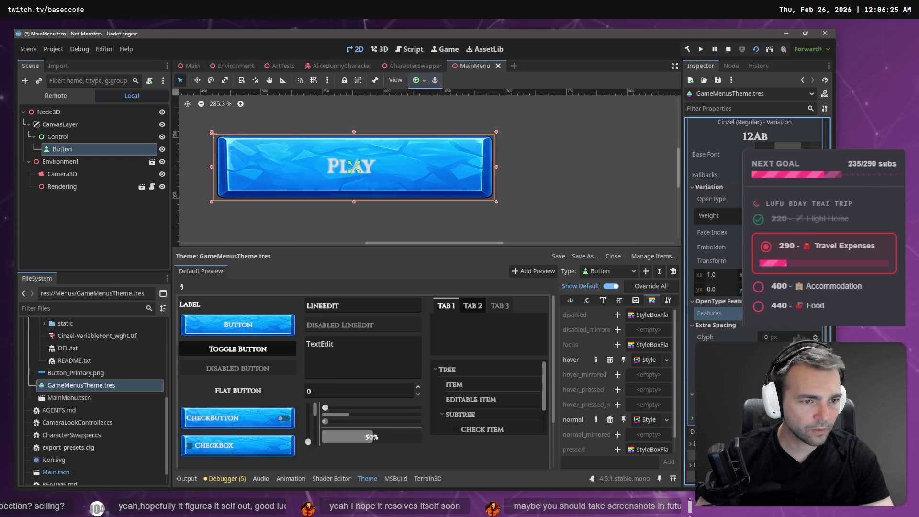
pyautogui.click(718, 313)
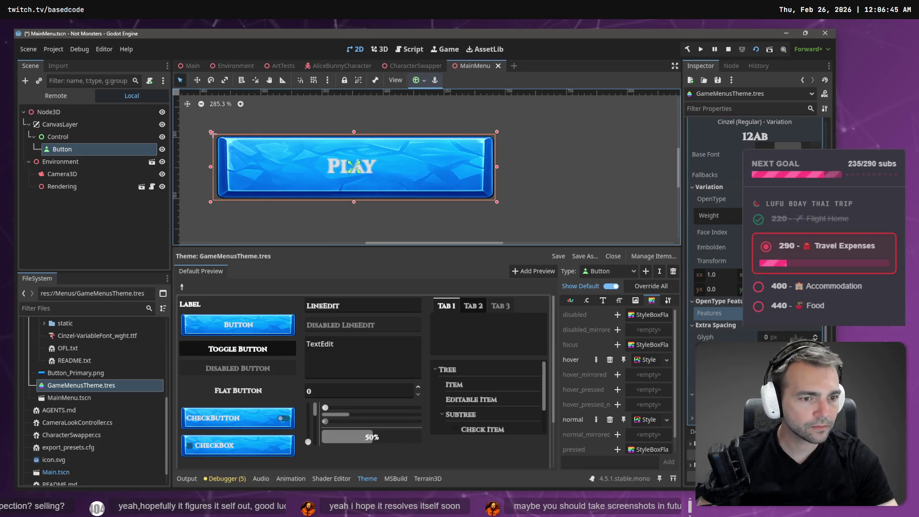
pyautogui.scroll(3, 740, 203)
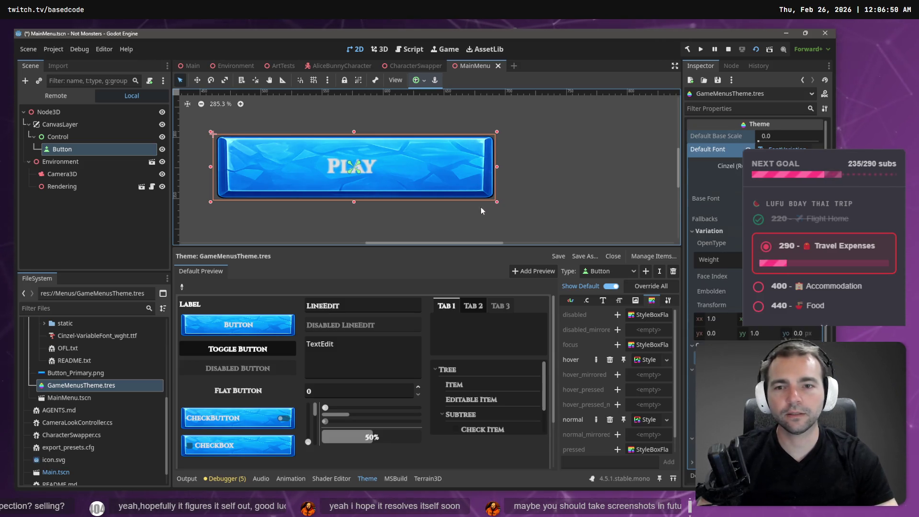
# Rename the Button node to PlayButton and run the scene with F6.
pyautogui.doubleClick(77, 148)
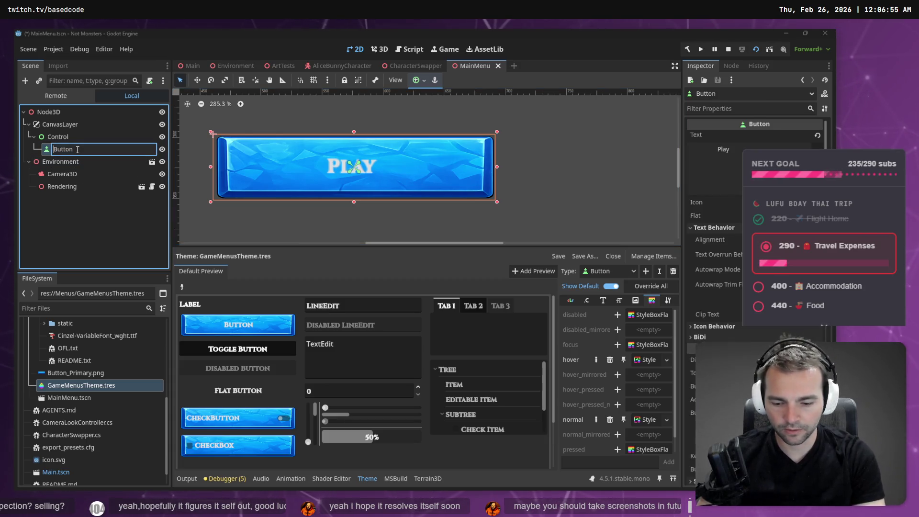
pyautogui.write('Play')
pyautogui.press('Return')
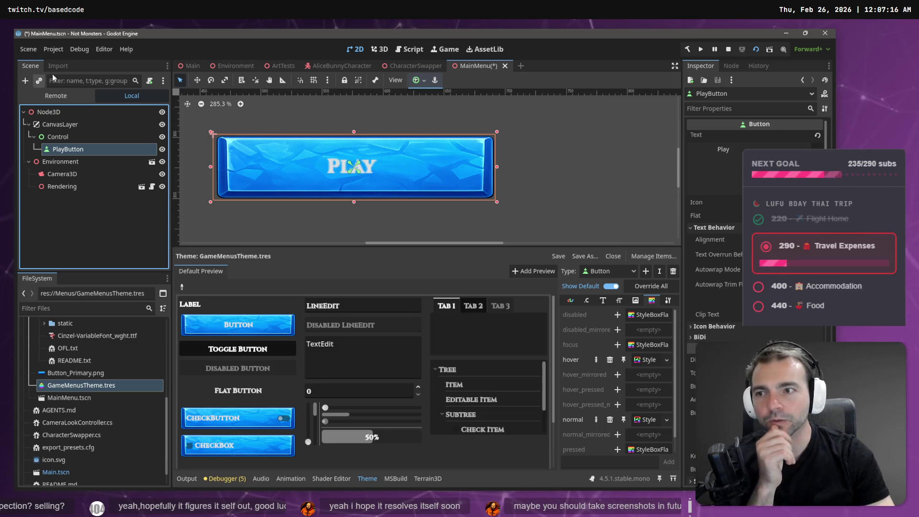
pyautogui.click(76, 137)
pyautogui.click(89, 149)
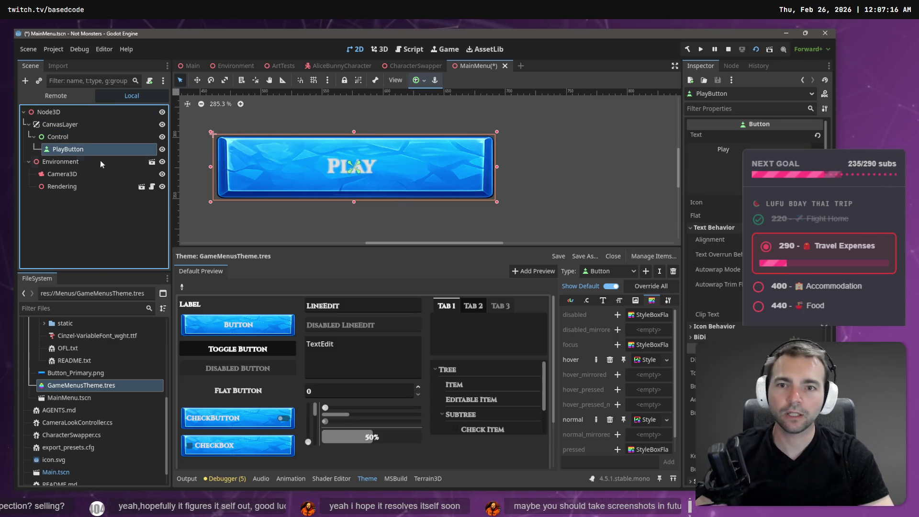
pyautogui.press('F6')
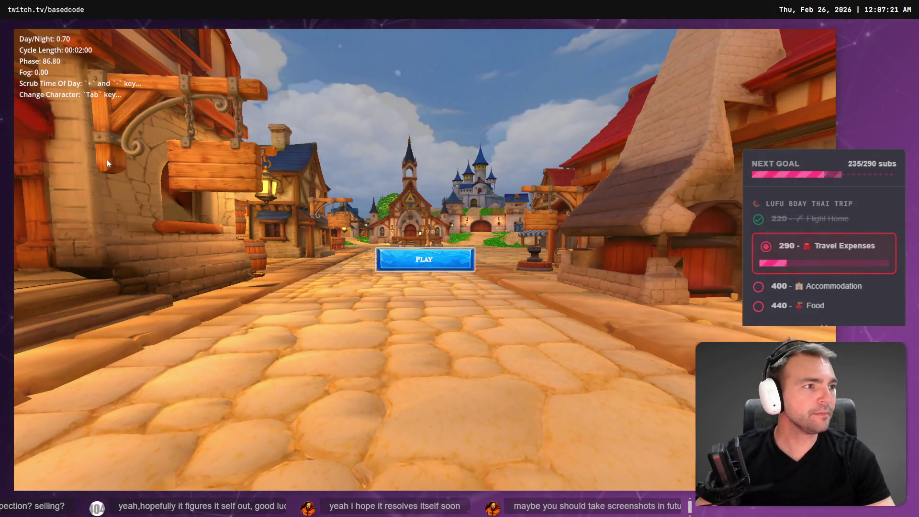
# Compare the game's PLAY button with the ChatGPT menu mockup, then return to the Godot editor.
pyautogui.hotkey('alt', 'Tab')
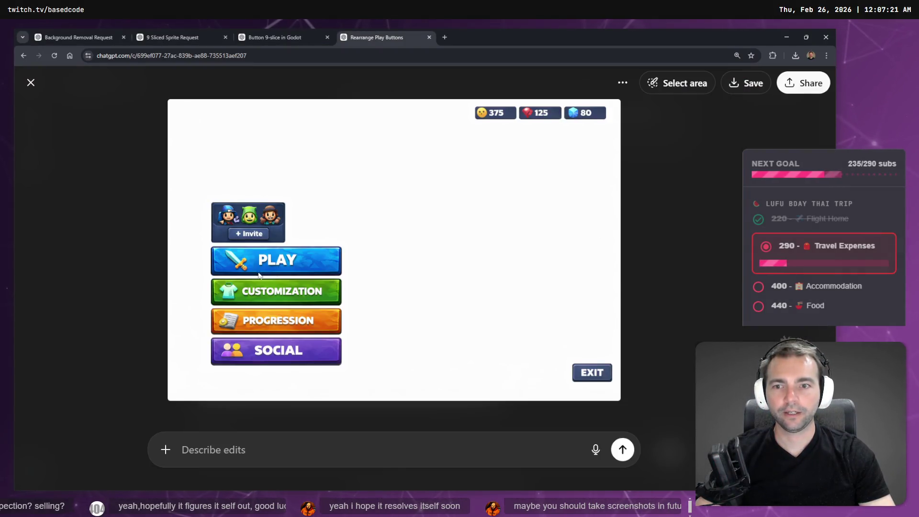
pyautogui.hotkey('alt', 'Tab')
pyautogui.hotkey('alt', 'Tab')
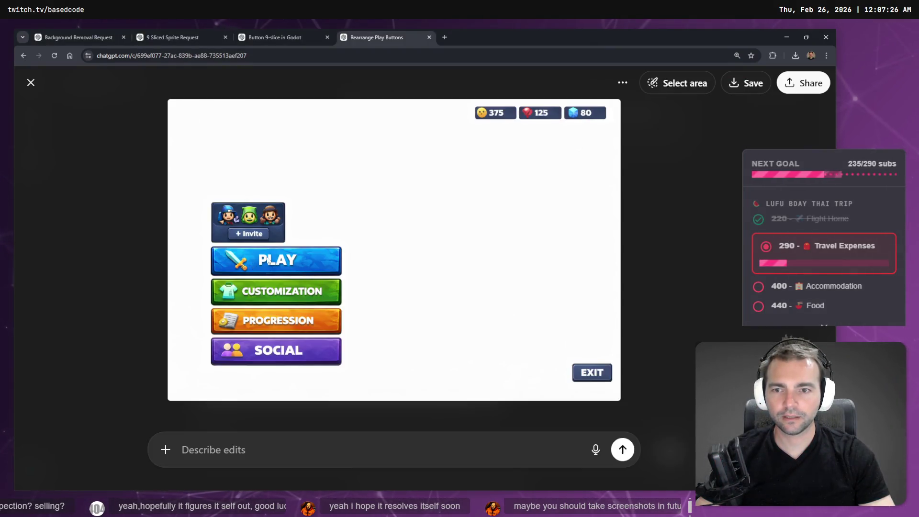
pyautogui.hotkey('alt', 'Tab')
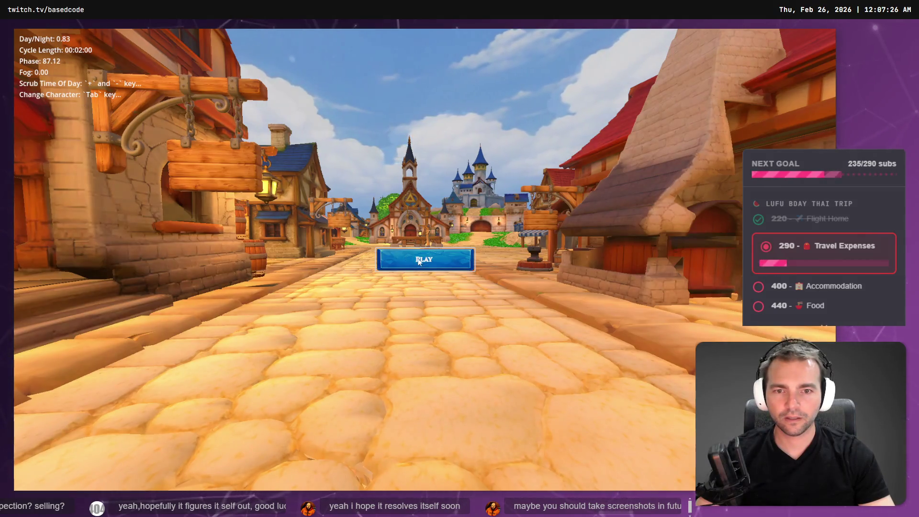
pyautogui.hotkey('alt', 'Tab')
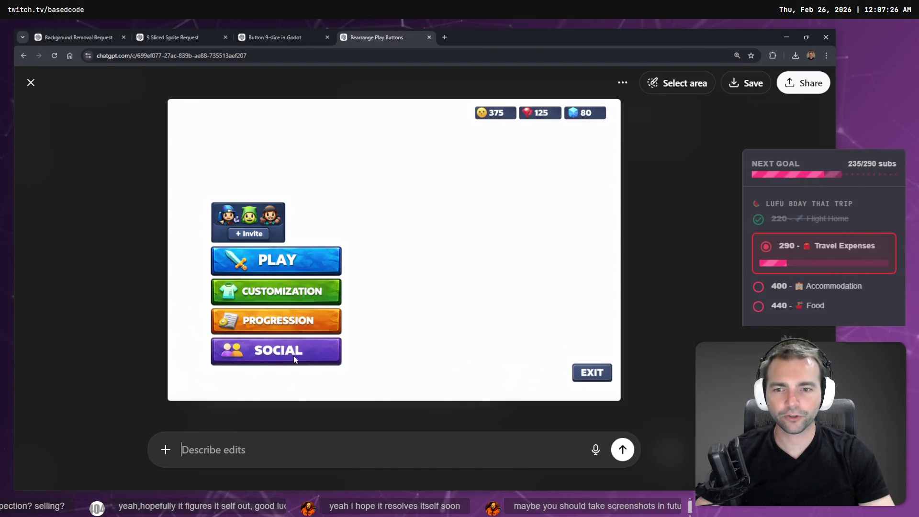
pyautogui.hotkey('alt', 'Tab')
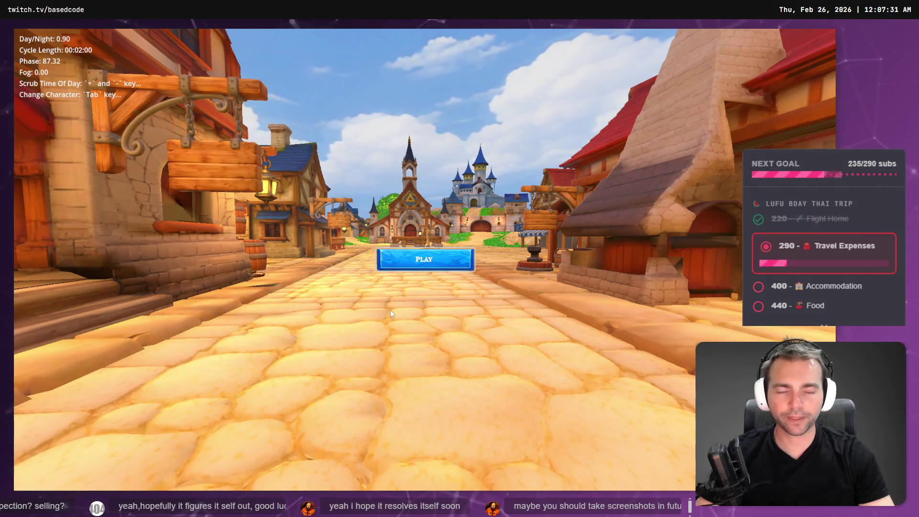
pyautogui.hotkey('alt', 'Tab')
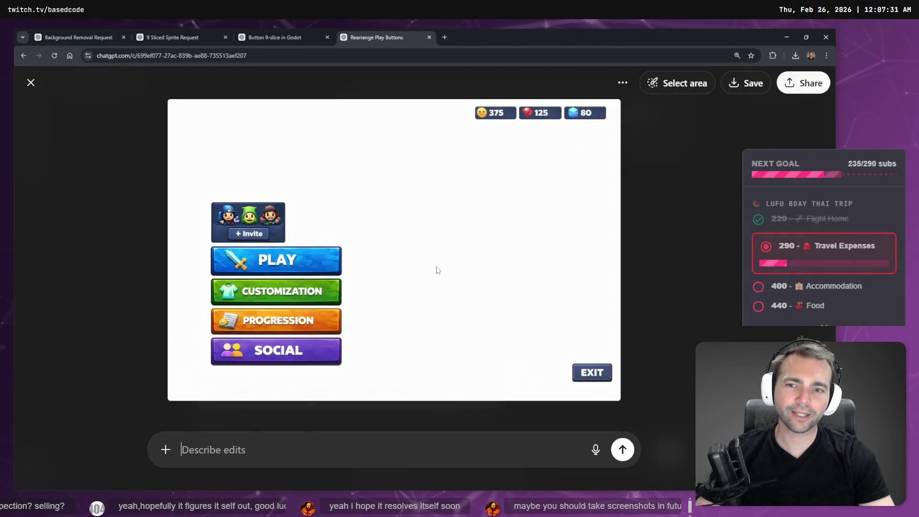
pyautogui.hotkey('alt', 'Tab')
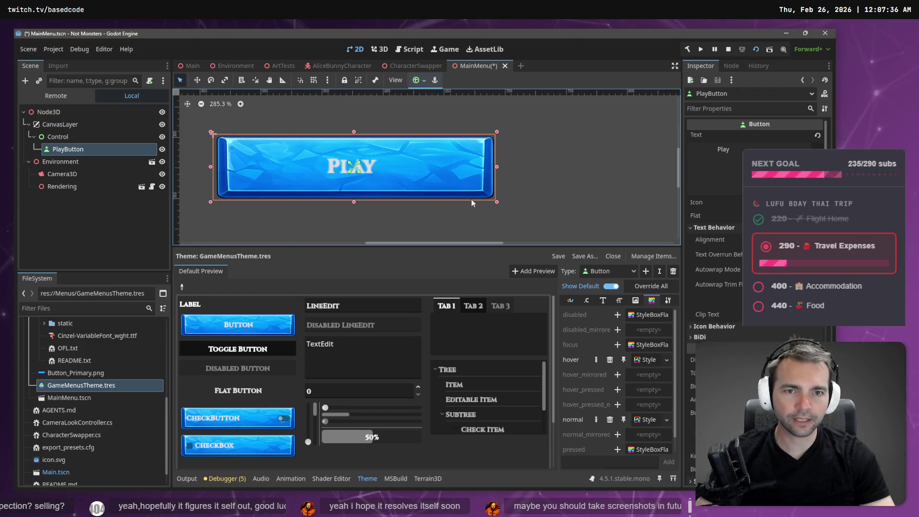
# Open the theme's normal StyleBoxTexture and experiment with its left texture and expand margins.
pyautogui.click(254, 322)
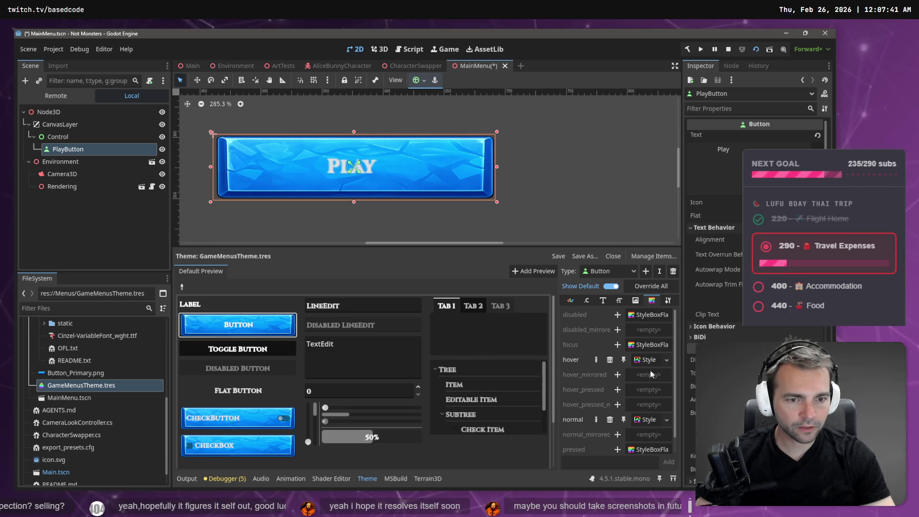
pyautogui.click(646, 419)
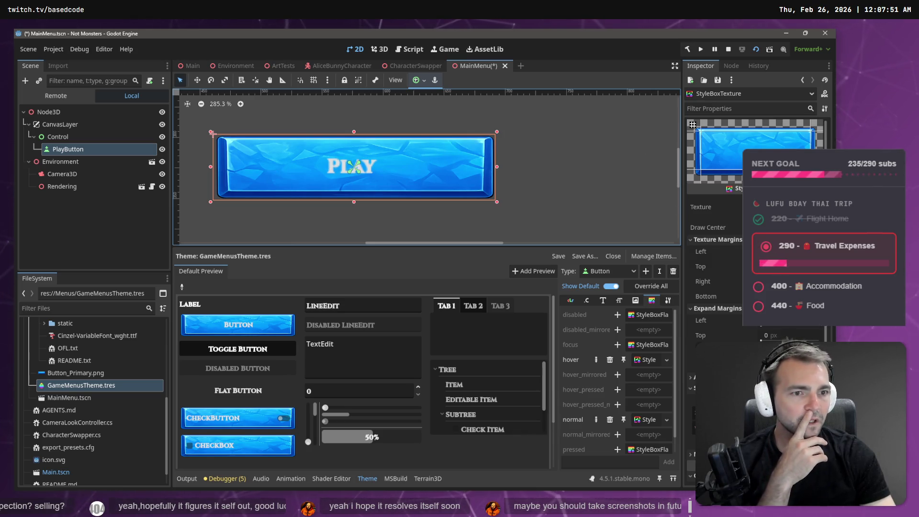
pyautogui.moveTo(785, 251); pyautogui.dragTo(809, 252)
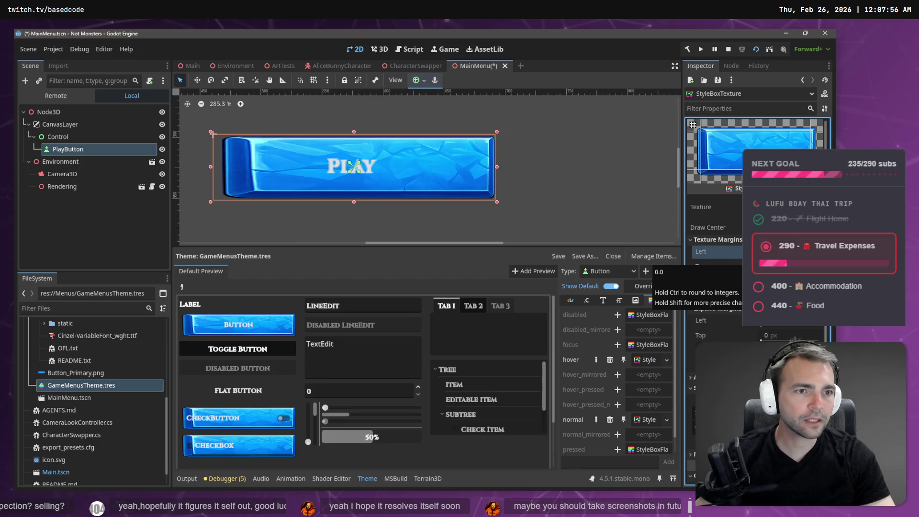
pyautogui.hotkey('ctrl', 'z')
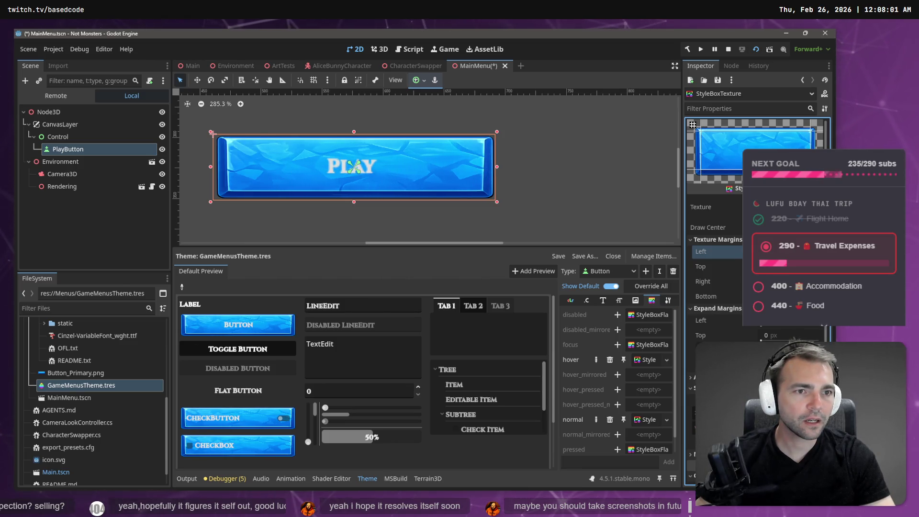
pyautogui.hotkey('ctrl', 'shift', 'z')
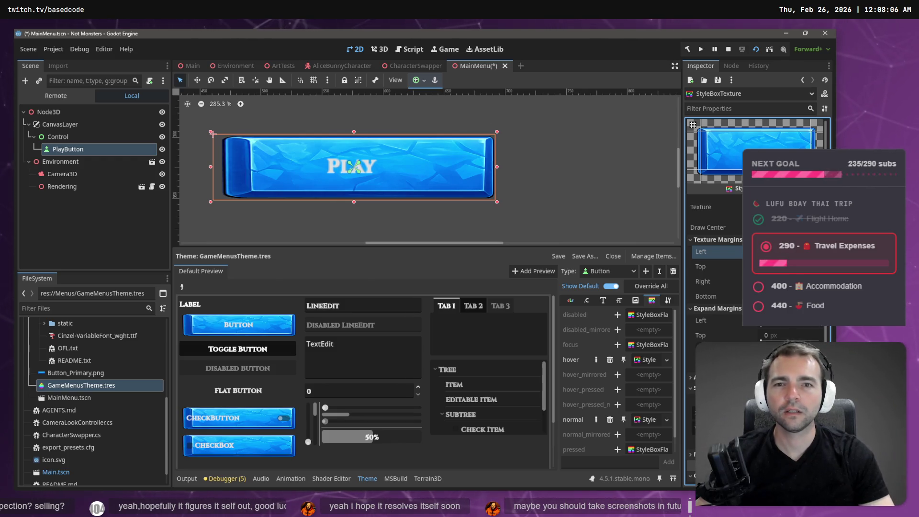
pyautogui.hotkey('ctrl', 'z')
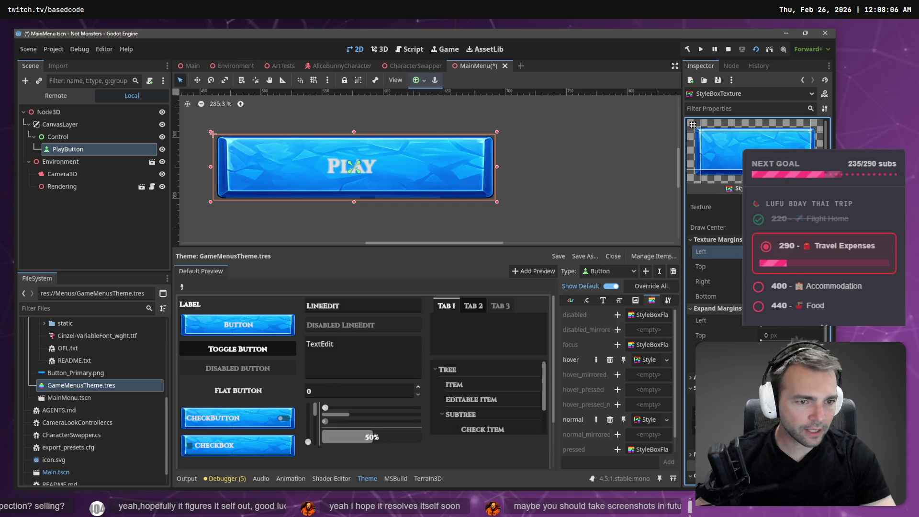
pyautogui.moveTo(765, 326); pyautogui.dragTo(760, 329)
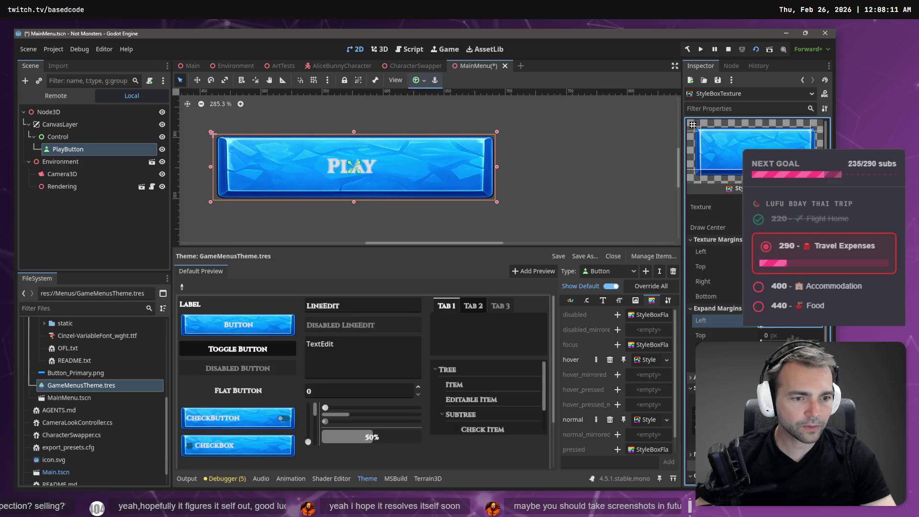
pyautogui.scroll(-3, 761, 328)
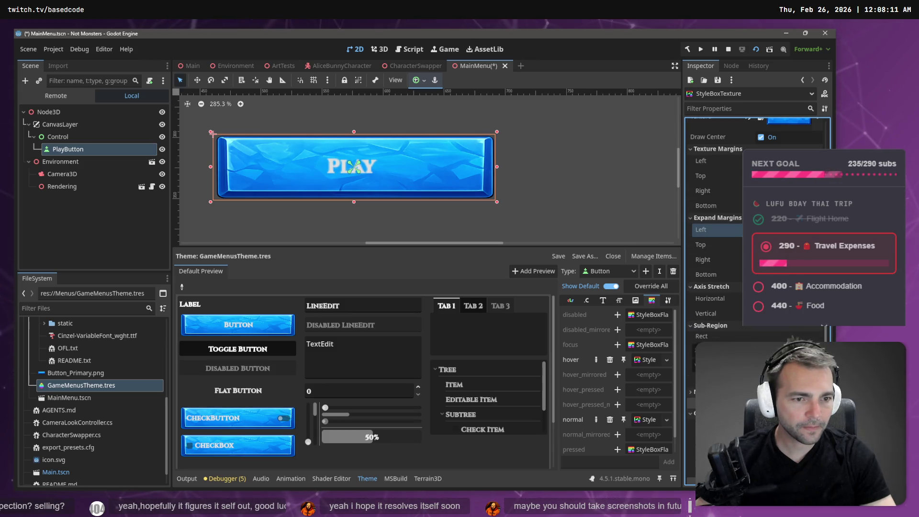
pyautogui.click(710, 326)
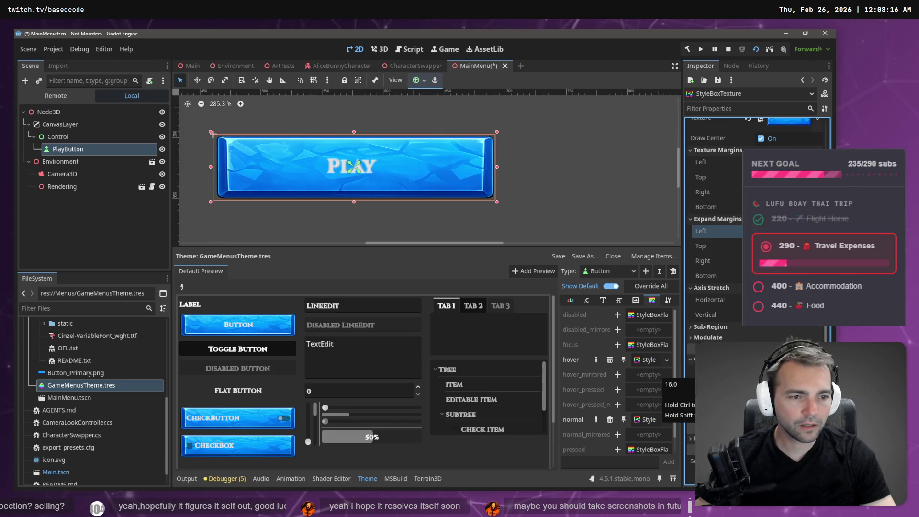
pyautogui.press('Return')
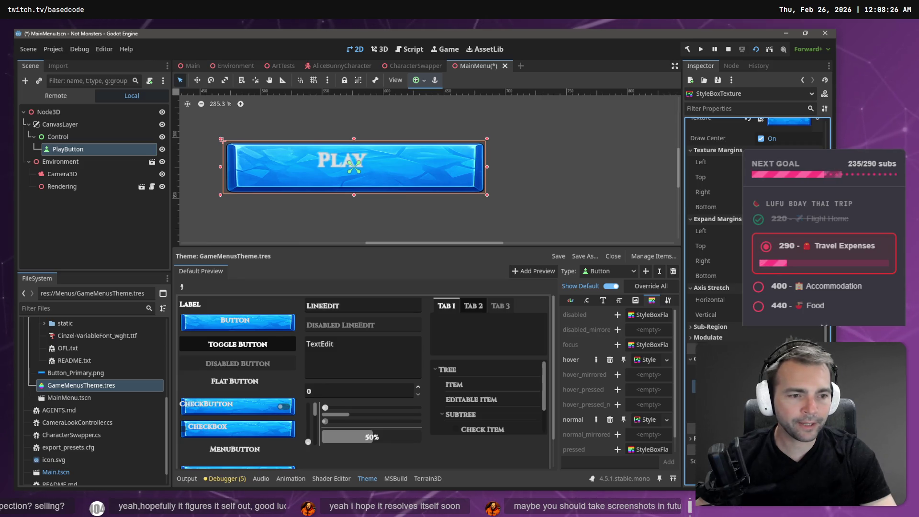
# Toggle Draw Center off and on, then drag the PlayButton's corner to enlarge it wider and taller.
pyautogui.moveTo(222, 140); pyautogui.dragTo(231, 148)
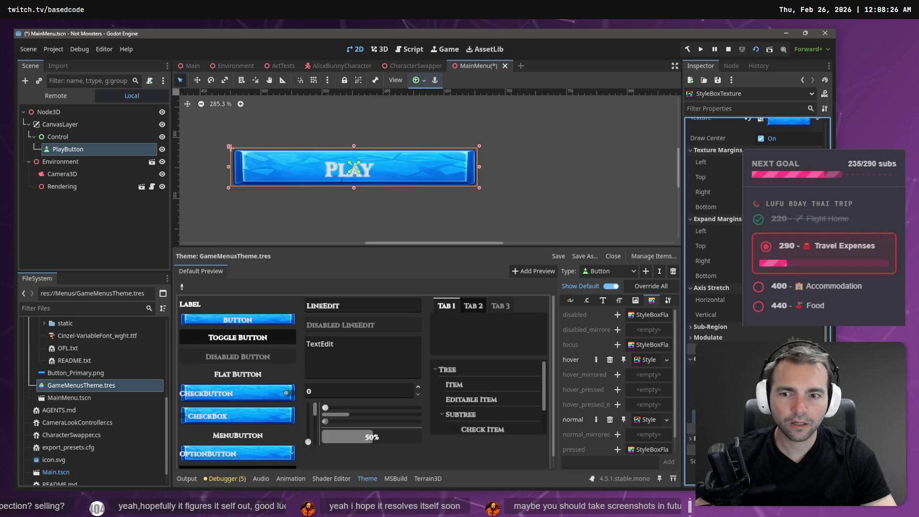
pyautogui.hotkey('ctrl', 'z')
pyautogui.hotkey('ctrl', 'z')
pyautogui.hotkey('ctrl', 'z')
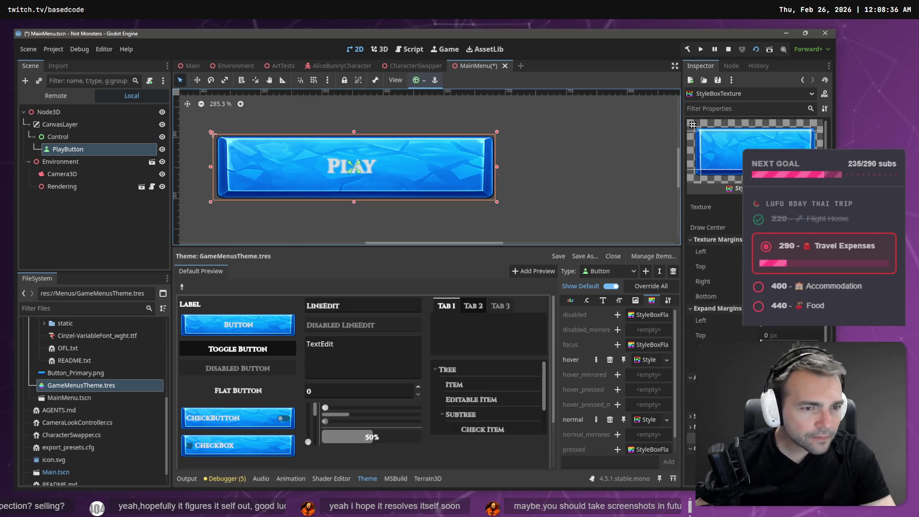
pyautogui.click(766, 227)
pyautogui.click(766, 227)
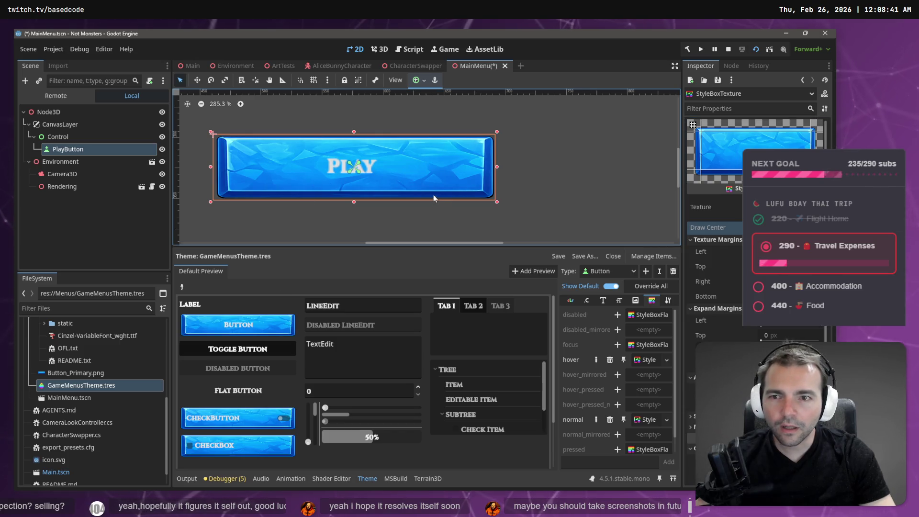
pyautogui.moveTo(497, 204)
pyautogui.mouseDown()
pyautogui.moveTo(495, 286)
pyautogui.moveTo(493, 187)
pyautogui.moveTo(505, 274)
pyautogui.moveTo(617, 191)
pyautogui.moveTo(559, 291)
pyautogui.moveTo(523, 200)
pyautogui.moveTo(558, 232)
pyautogui.mouseUp()
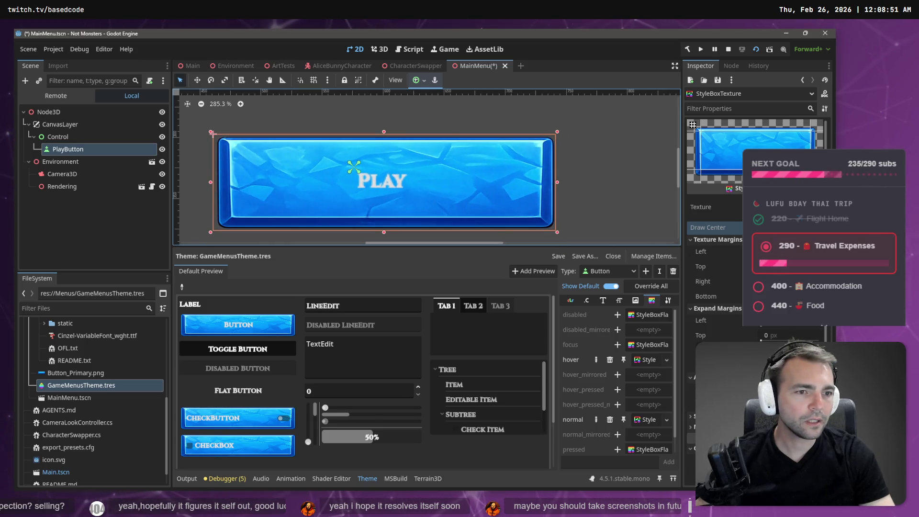
# Raise the StyleBoxTexture's left, top, right and bottom texture margins, then adjust a content margin.
pyautogui.click(708, 251)
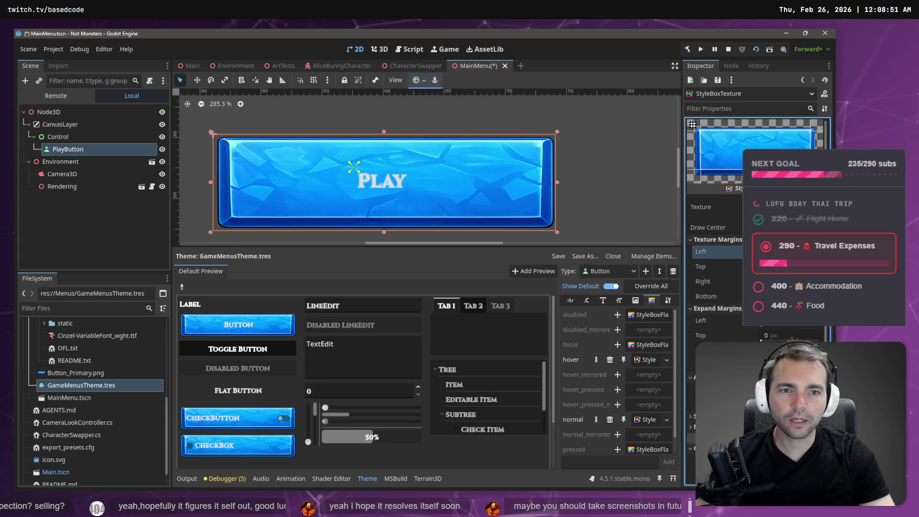
pyautogui.moveTo(775, 251); pyautogui.dragTo(807, 252)
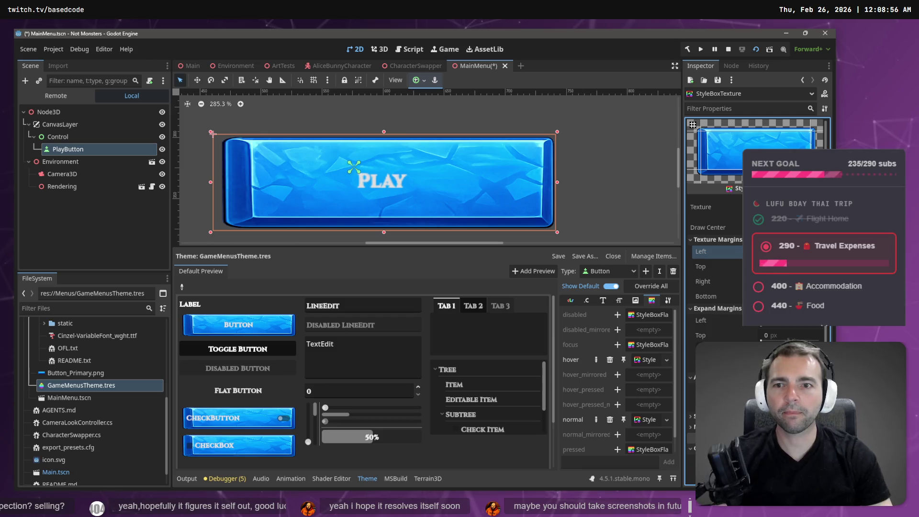
pyautogui.click(708, 267)
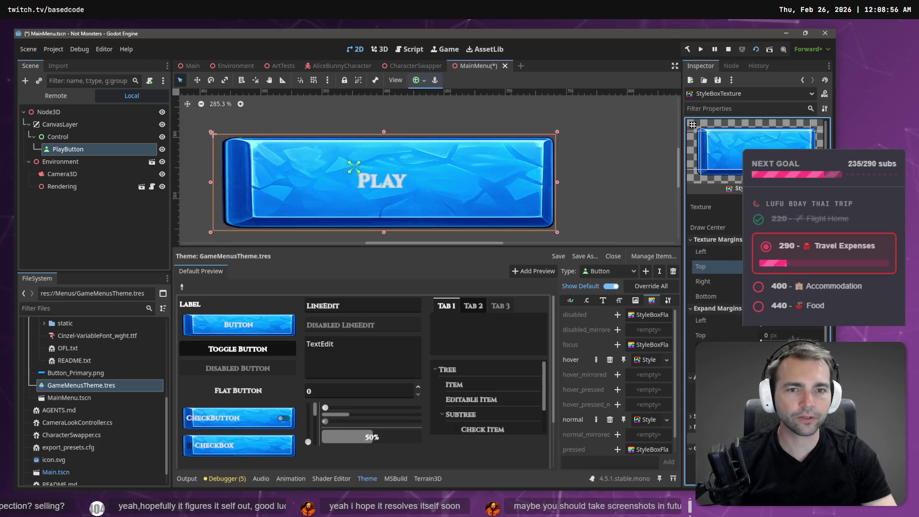
pyautogui.moveTo(775, 267); pyautogui.dragTo(811, 266)
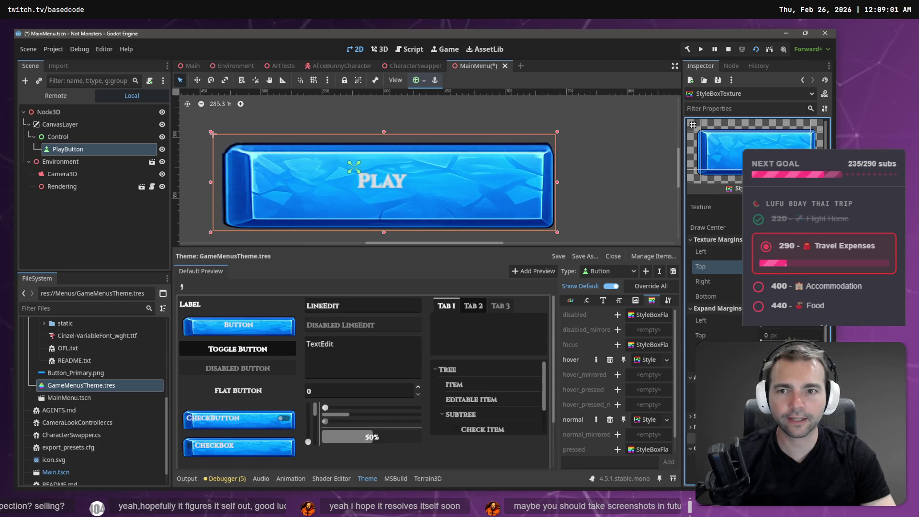
pyautogui.click(709, 282)
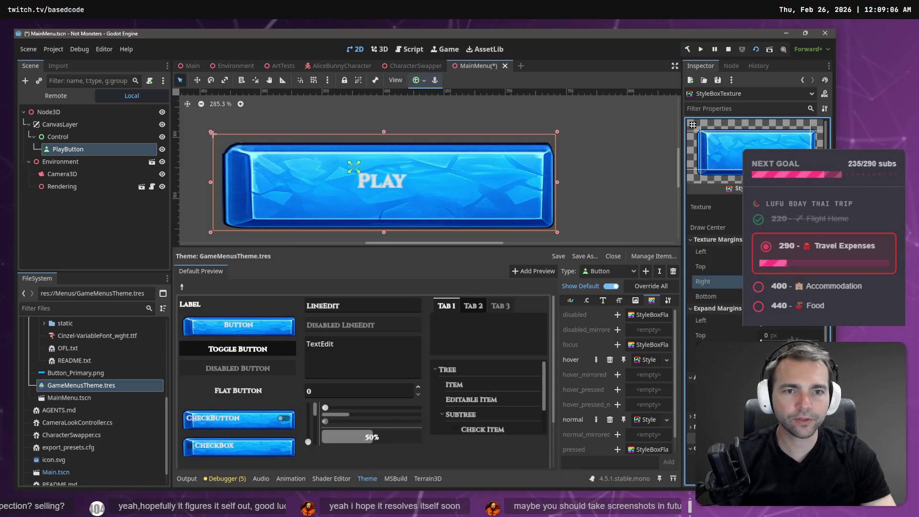
pyautogui.moveTo(775, 281)
pyautogui.mouseDown()
pyautogui.moveTo(794, 281)
pyautogui.moveTo(780, 296)
pyautogui.moveTo(804, 296)
pyautogui.mouseUp()
pyautogui.click(775, 296)
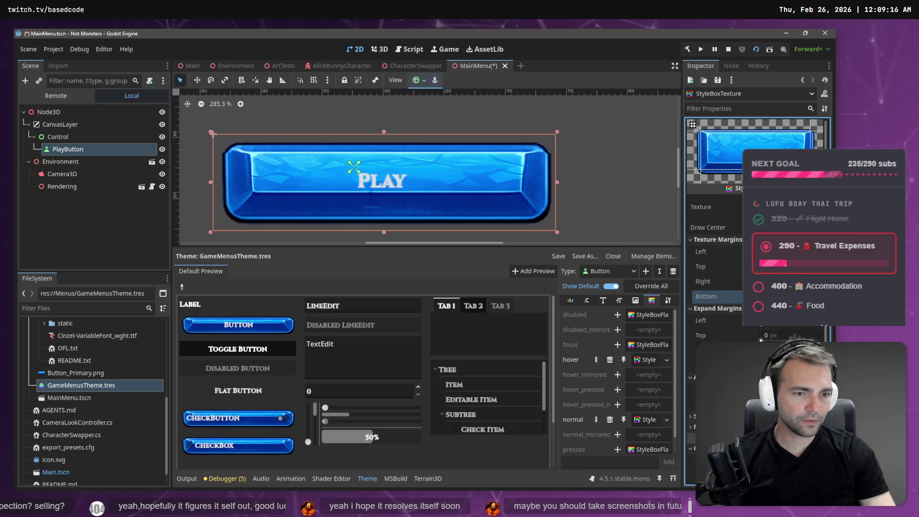
pyautogui.scroll(-4, 777, 339)
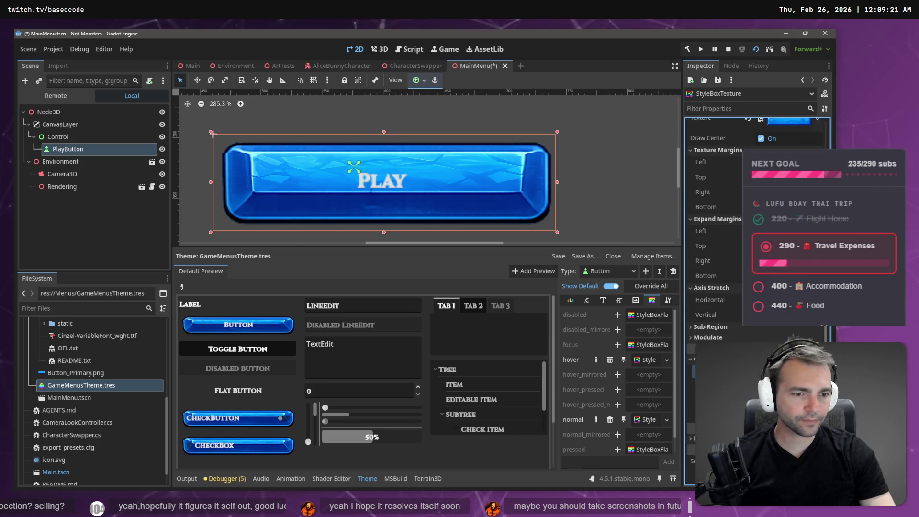
pyautogui.moveTo(824, 326)
pyautogui.mouseDown()
pyautogui.moveTo(833, 326)
pyautogui.moveTo(815, 325)
pyautogui.moveTo(833, 325)
pyautogui.moveTo(824, 326)
pyautogui.mouseUp()
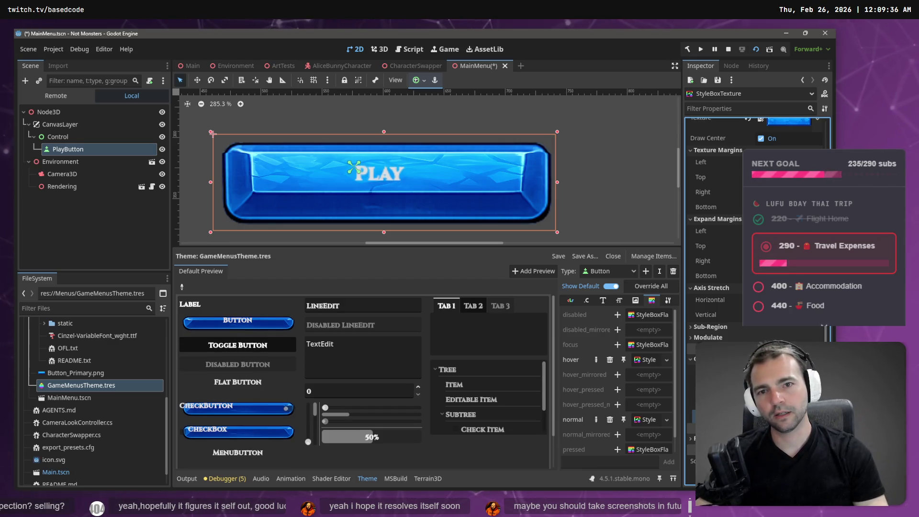
# Re-add the normal StyleBox override with the textured style, reset Modulate Color, and save GameMenusTheme.
pyautogui.click(240, 327)
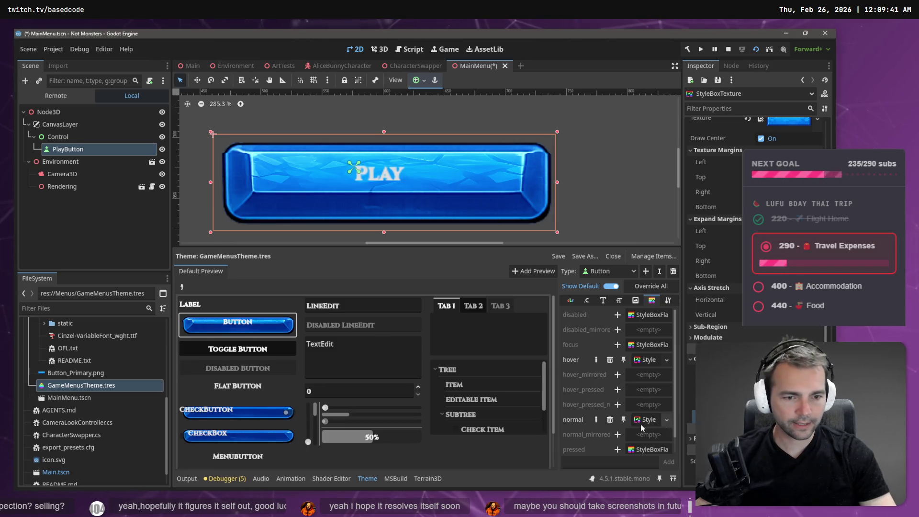
pyautogui.click(610, 419)
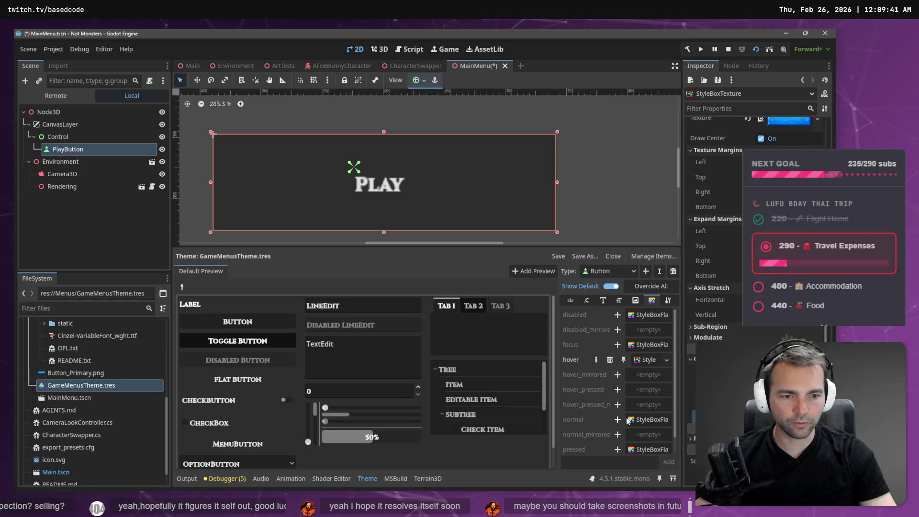
pyautogui.click(618, 420)
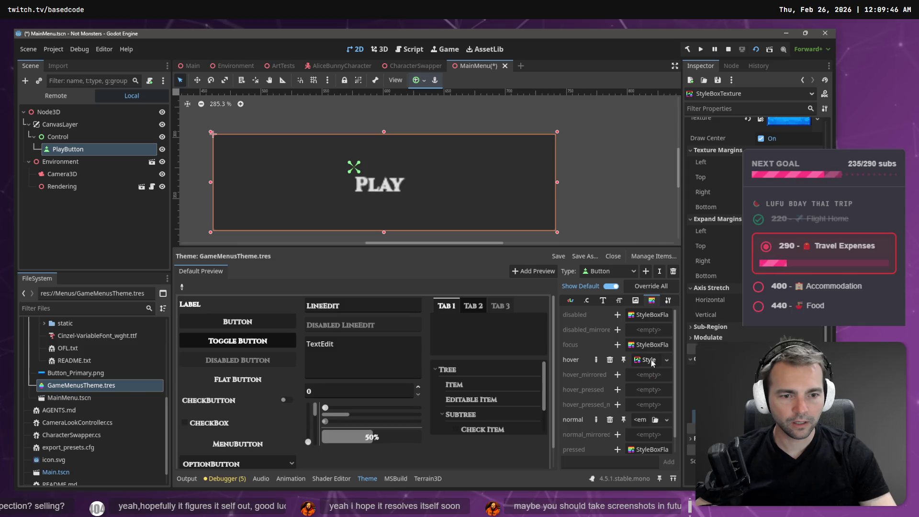
pyautogui.moveTo(649, 359)
pyautogui.mouseDown()
pyautogui.moveTo(646, 443)
pyautogui.moveTo(644, 420)
pyautogui.mouseUp()
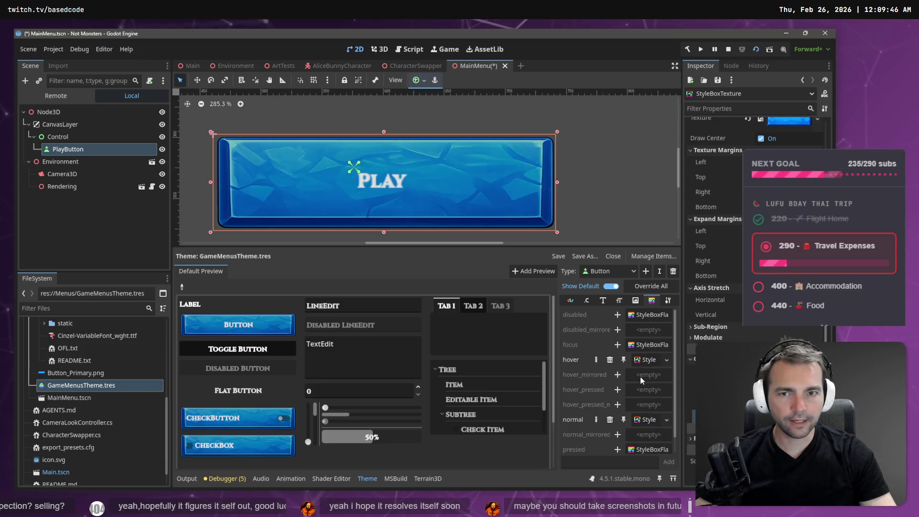
pyautogui.click(654, 420)
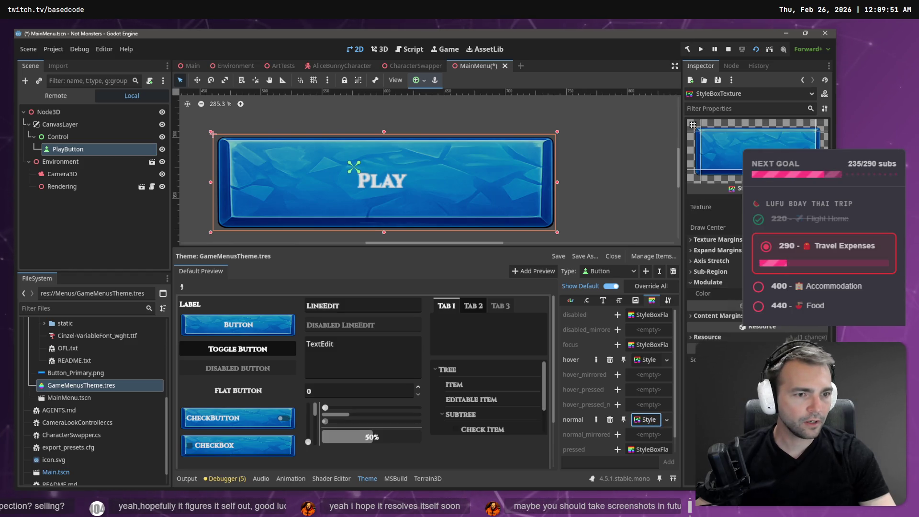
pyautogui.click(741, 305)
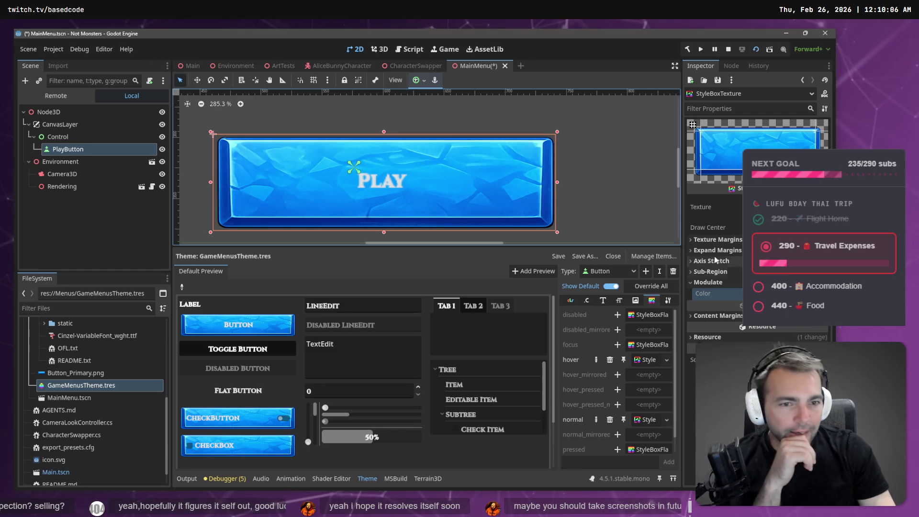
pyautogui.click(556, 256)
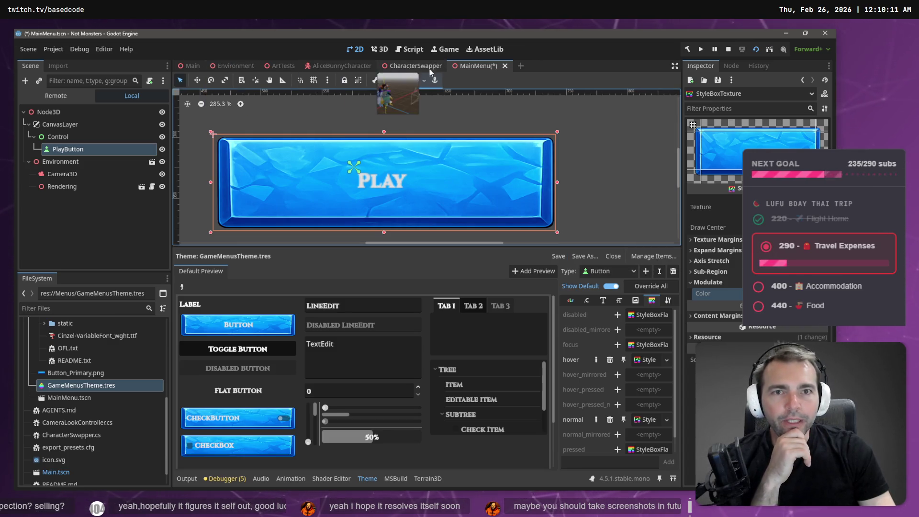
# Duplicate the PlayButton node under Control.
pyautogui.scroll(-2, 341, 139)
pyautogui.scroll(-3, 341, 139)
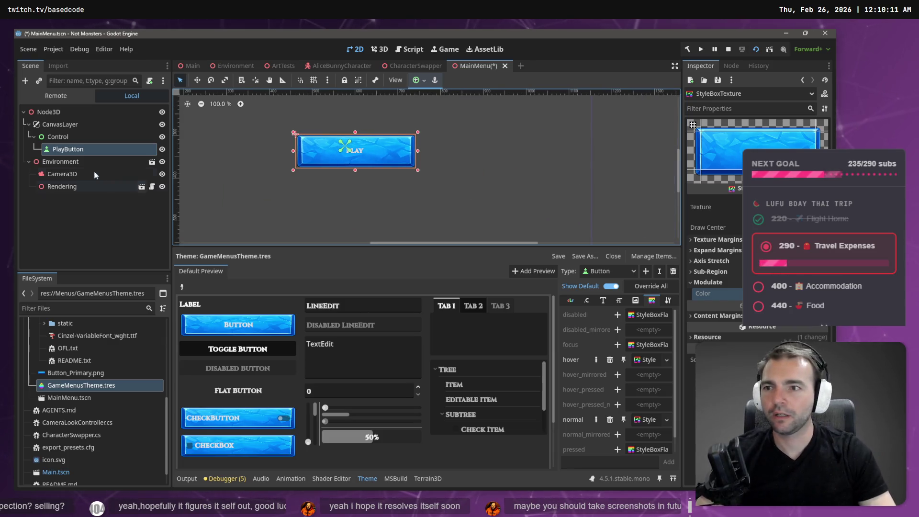
pyautogui.click(83, 151)
pyautogui.moveTo(82, 152); pyautogui.dragTo(75, 161)
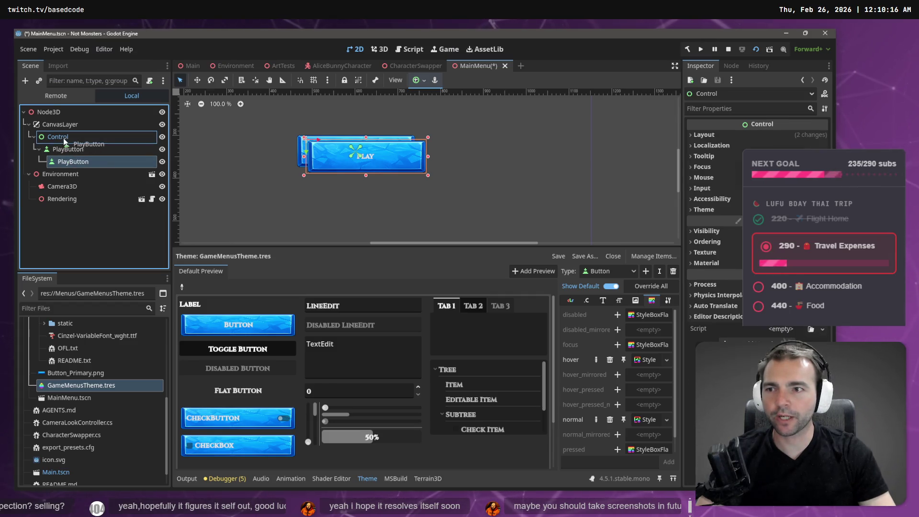
# Rename the PlayButton2 copy to CustomizeButton, checking the ChatGPT menu mockup for reference.
pyautogui.hotkey('alt', 'Tab')
pyautogui.hotkey('alt', 'Tab')
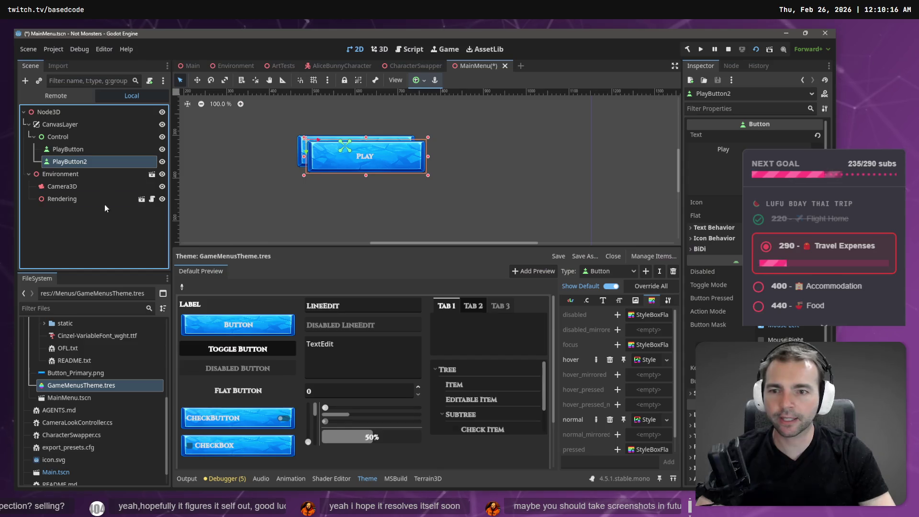
pyautogui.doubleClick(66, 163)
pyautogui.write('Customize')
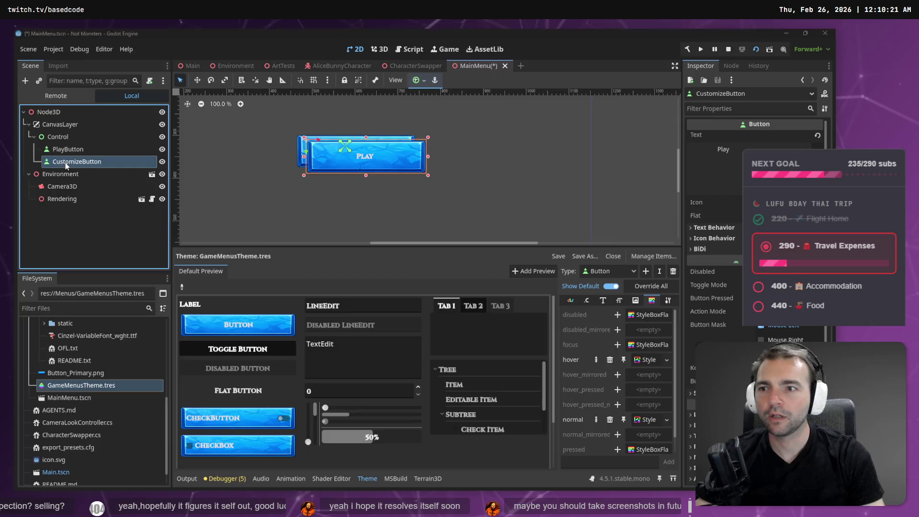
pyautogui.hotkey('alt', 'Tab')
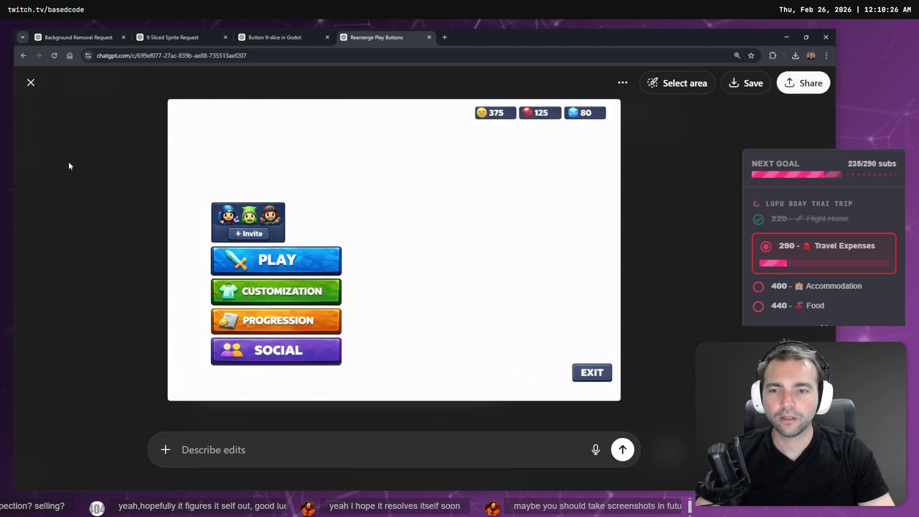
# Compare against the ChatGPT mockup's Play, Customization, Progression and Social buttons, then return to Godot.
pyautogui.hotkey('alt', 'Tab')
pyautogui.hotkey('alt', 'Tab')
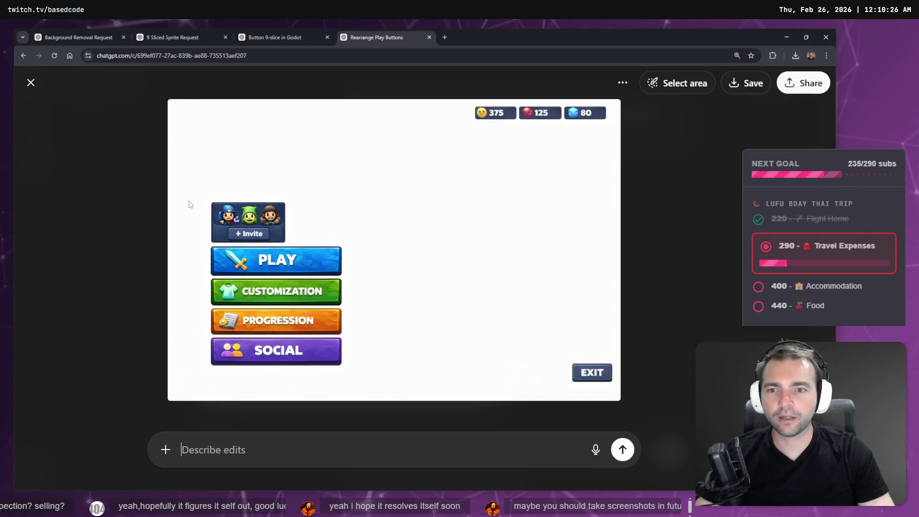
pyautogui.hotkey('alt', 'Tab')
pyautogui.hotkey('alt', 'Tab')
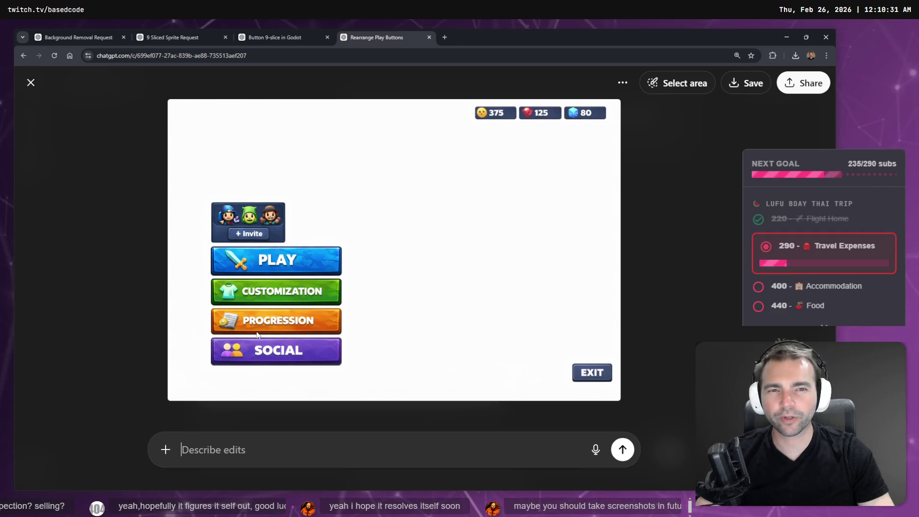
pyautogui.hotkey('alt', 'Tab')
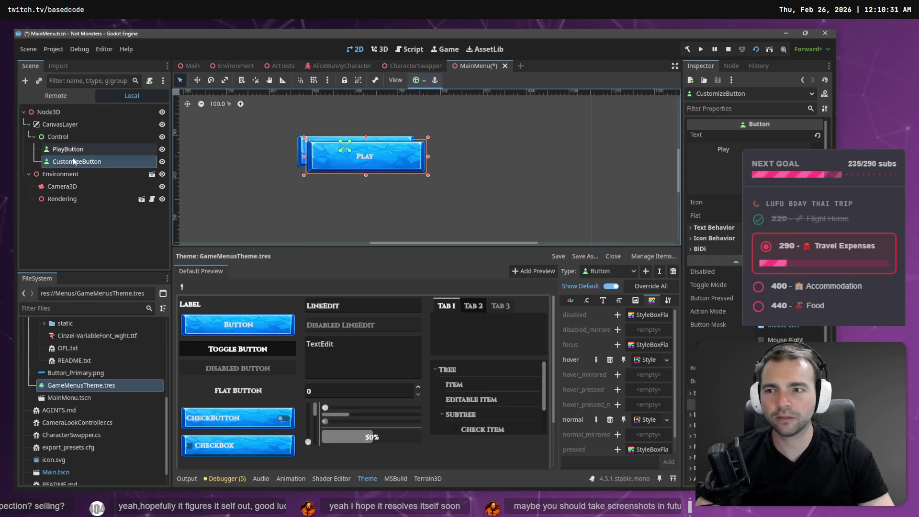
# Duplicate CustomizeButton, rename the copy ProgressButton and place it directly under Control.
pyautogui.hotkey('ctrl', 'v')
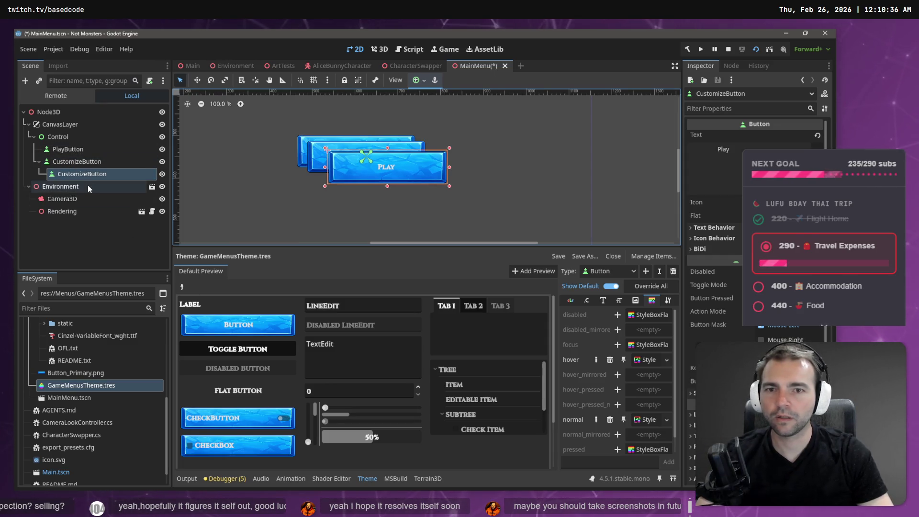
pyautogui.doubleClick(75, 173)
pyautogui.write('ProgressButton')
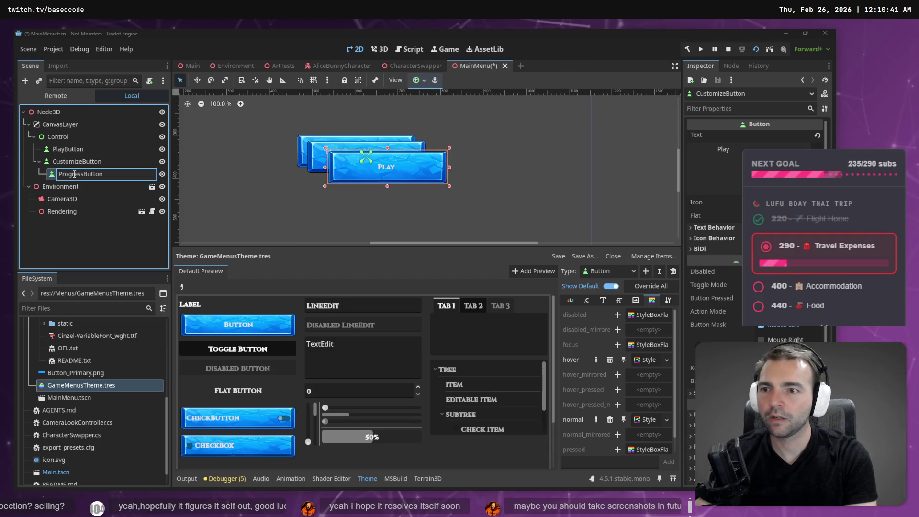
pyautogui.press('Return')
pyautogui.moveTo(74, 174)
pyautogui.mouseDown()
pyautogui.moveTo(55, 127)
pyautogui.moveTo(54, 138)
pyautogui.mouseUp()
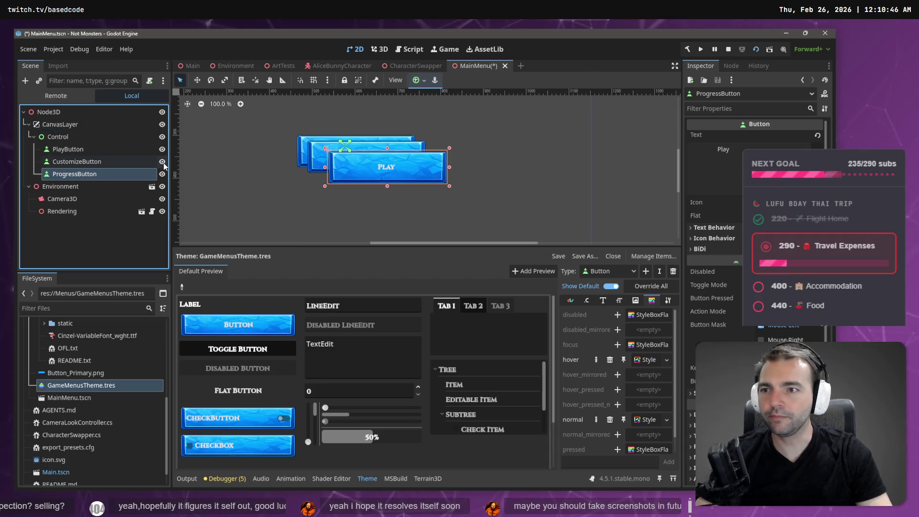
pyautogui.click(68, 136)
# Glance at the ChatGPT mockup and the running game, then bring up the tldraw Not Monster board.
pyautogui.hotkey('alt', 'Tab')
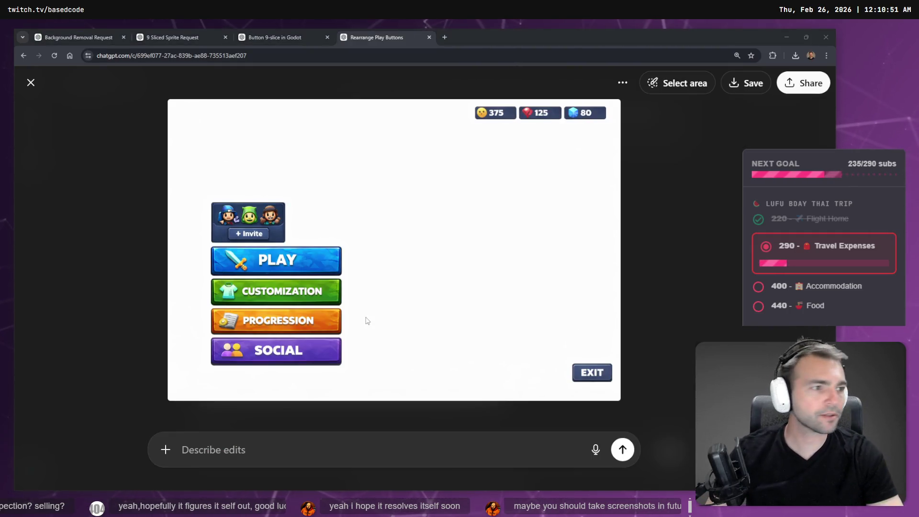
pyautogui.hotkey('alt', 'Tab')
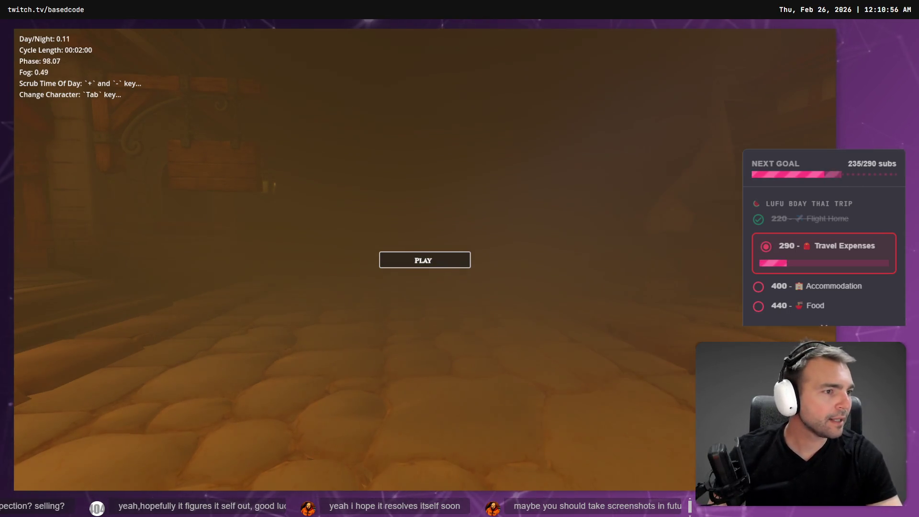
pyautogui.hotkey('alt', 'Tab')
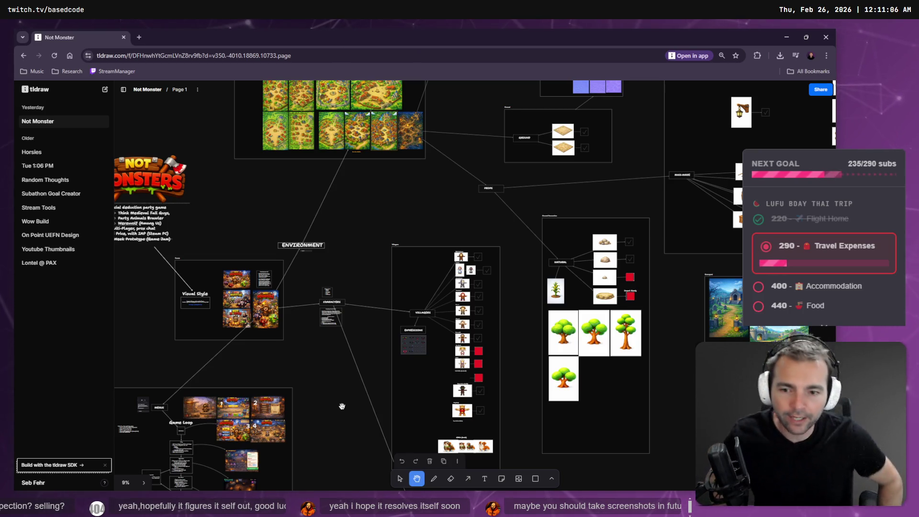
# Zoom into the Game Loop menu mockups and move mockups 4 and 2 beside the Not Monster image.
pyautogui.moveTo(285, 320)
pyautogui.mouseDown()
pyautogui.moveTo(265, 296)
pyautogui.moveTo(358, 92)
pyautogui.mouseUp()
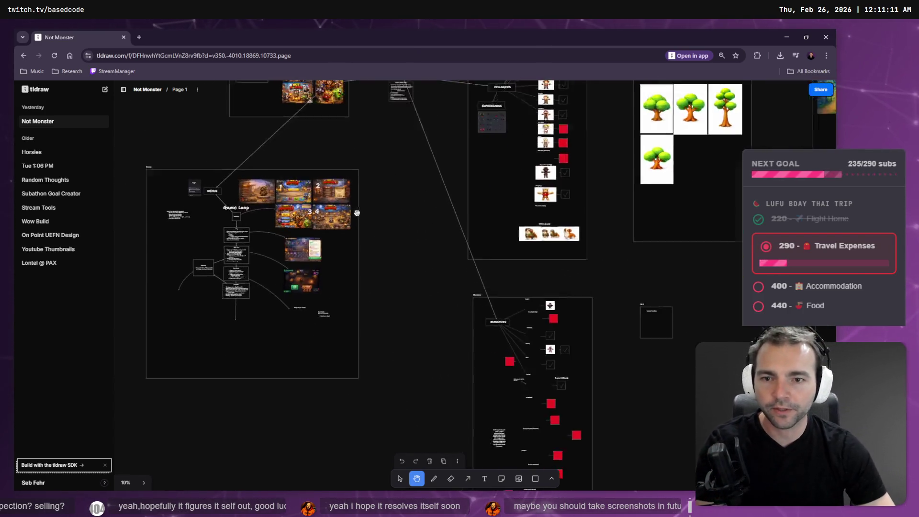
pyautogui.scroll(10, 182, 172)
pyautogui.moveTo(181, 172); pyautogui.dragTo(352, 169)
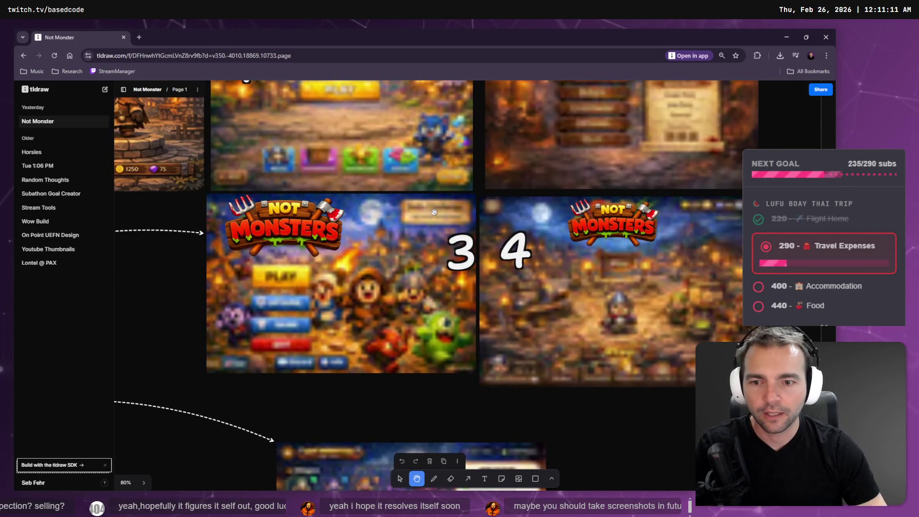
pyautogui.moveTo(427, 224)
pyautogui.mouseDown()
pyautogui.moveTo(401, 221)
pyautogui.moveTo(404, 231)
pyautogui.mouseUp()
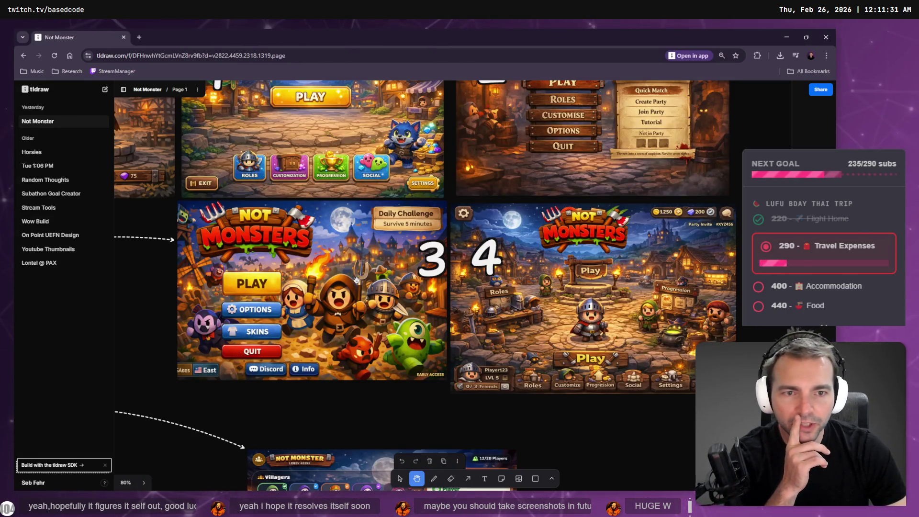
pyautogui.scroll(3, 356, 280)
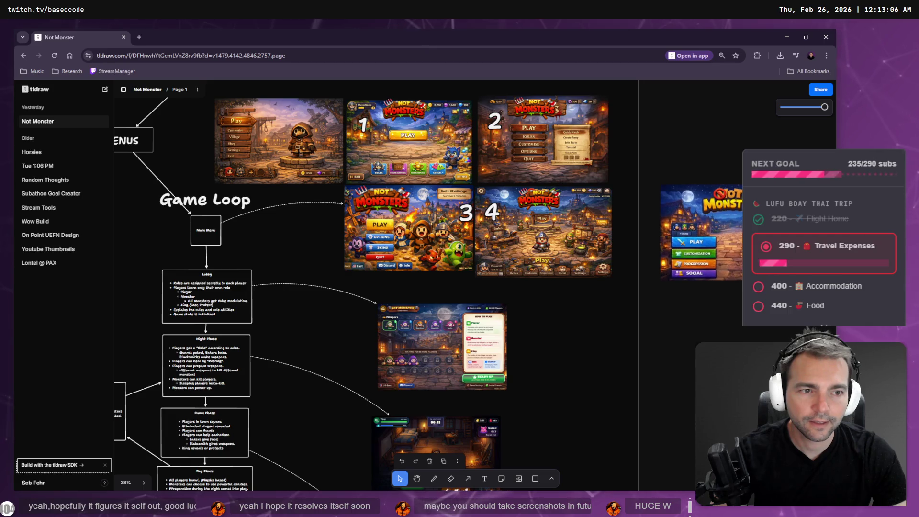
pyautogui.hscroll(5, 378, 287)
pyautogui.moveTo(316, 284)
pyautogui.mouseDown()
pyautogui.moveTo(494, 279)
pyautogui.moveTo(526, 183)
pyautogui.moveTo(502, 184)
pyautogui.mouseUp()
pyautogui.moveTo(333, 178)
pyautogui.mouseDown()
pyautogui.moveTo(519, 118)
pyautogui.moveTo(642, 186)
pyautogui.moveTo(663, 163)
pyautogui.mouseUp()
# Move mockup 1 and the brown Play mockup into the right-side group, then select the blue Not Monster mockup.
pyautogui.hscroll(-5, 347, 234)
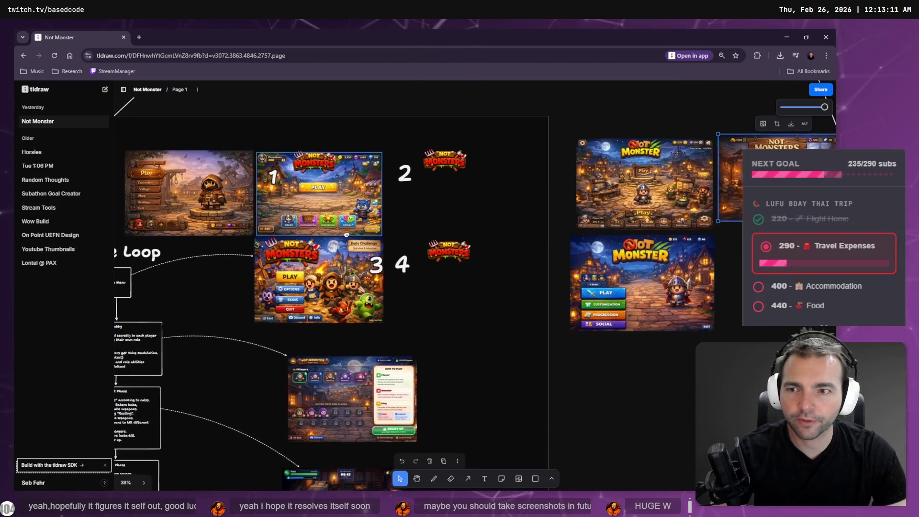
pyautogui.moveTo(347, 234)
pyautogui.mouseDown()
pyautogui.moveTo(371, 226)
pyautogui.moveTo(809, 318)
pyautogui.mouseUp()
pyautogui.hscroll(5, 602, 292)
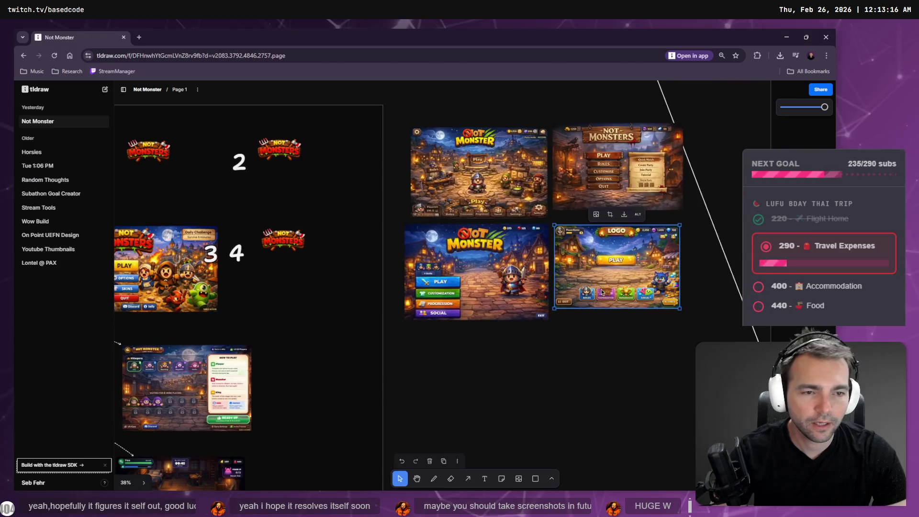
pyautogui.hscroll(-6, 602, 292)
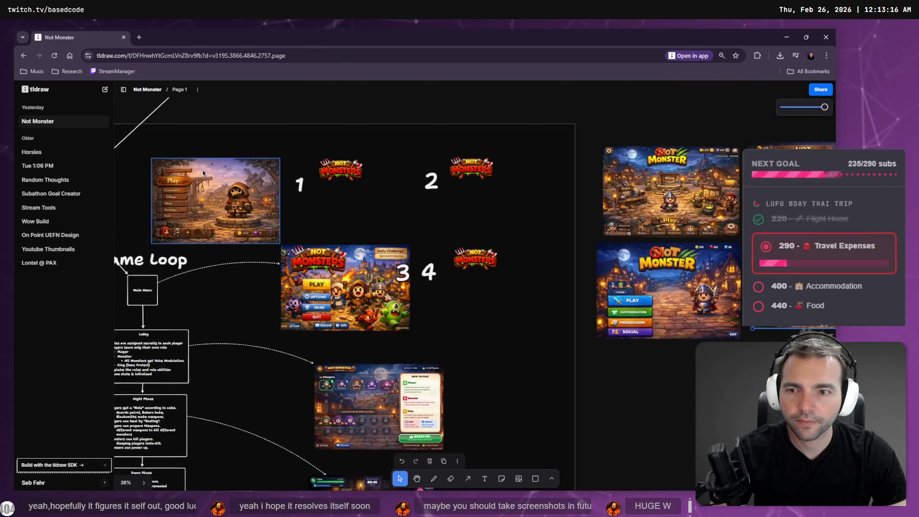
pyautogui.moveTo(203, 174)
pyautogui.mouseDown()
pyautogui.moveTo(766, 364)
pyautogui.moveTo(652, 360)
pyautogui.mouseUp()
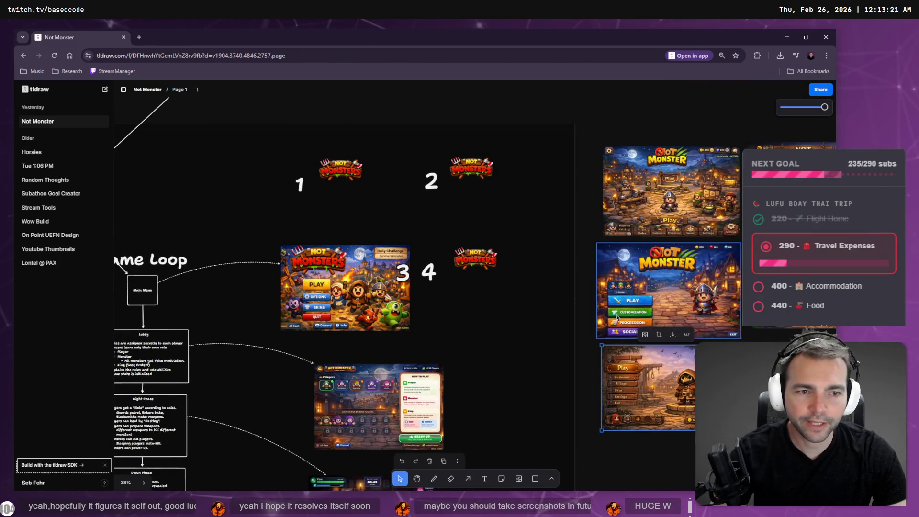
pyautogui.click(634, 292)
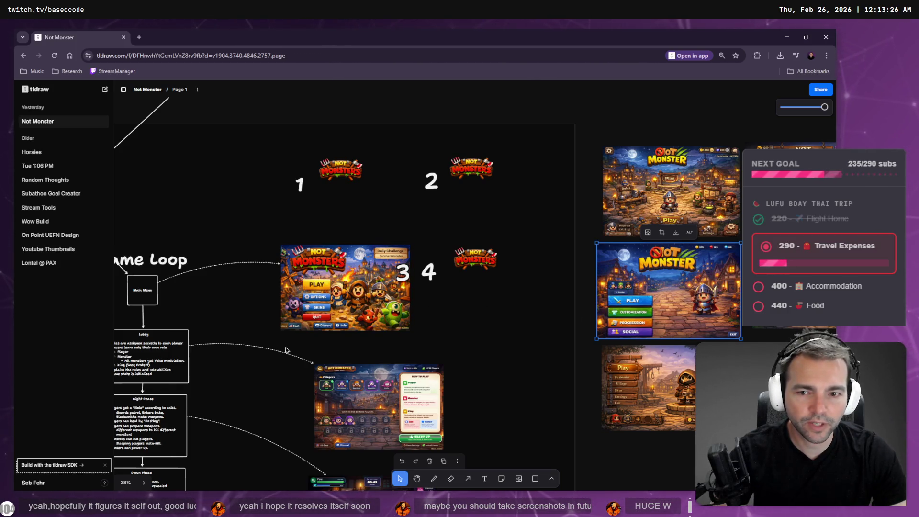
pyautogui.hotkey('alt', 'Tab')
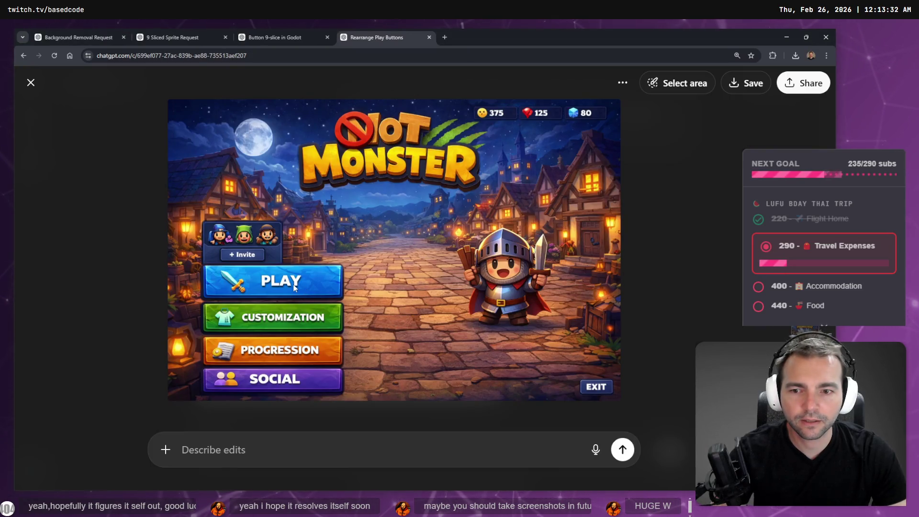
# Dictate and send the edit request 'The button should be Play Options Skins and Quit.'.
pyautogui.hotkey('alt', 'Tab')
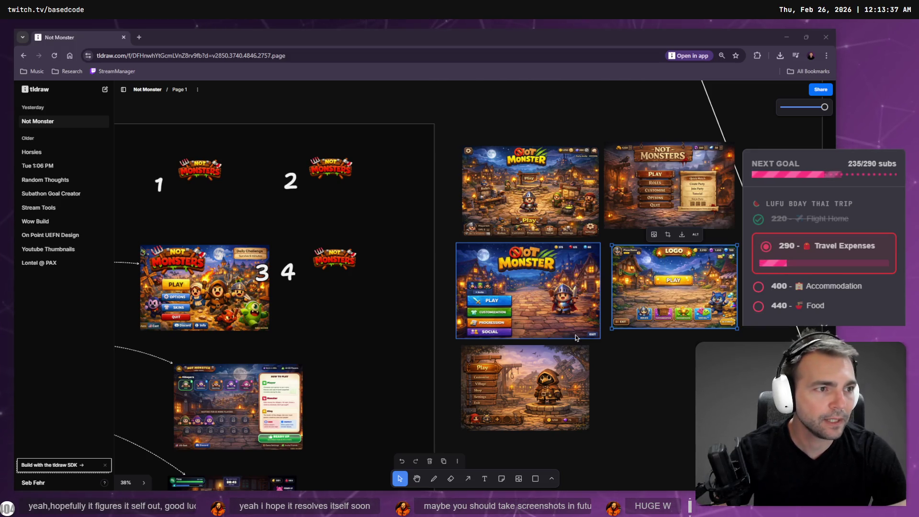
pyautogui.hotkey('alt', 'Tab')
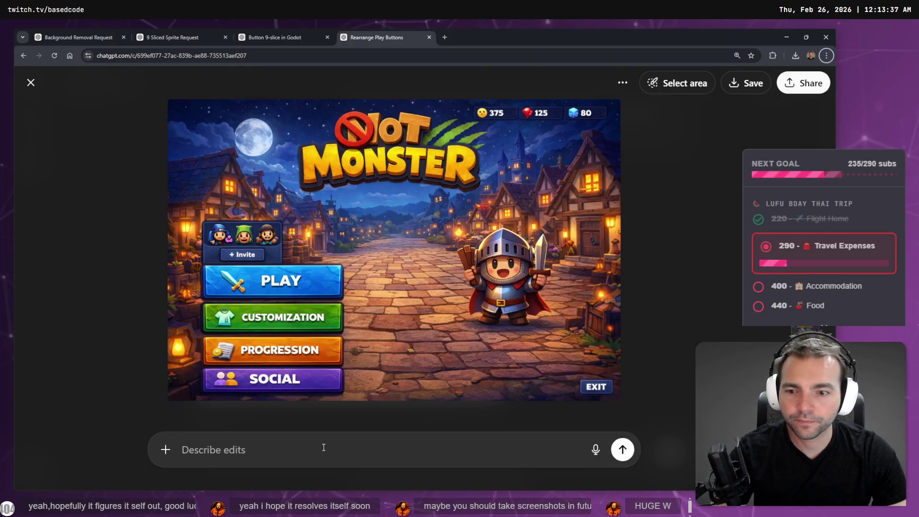
pyautogui.write('THe butt')
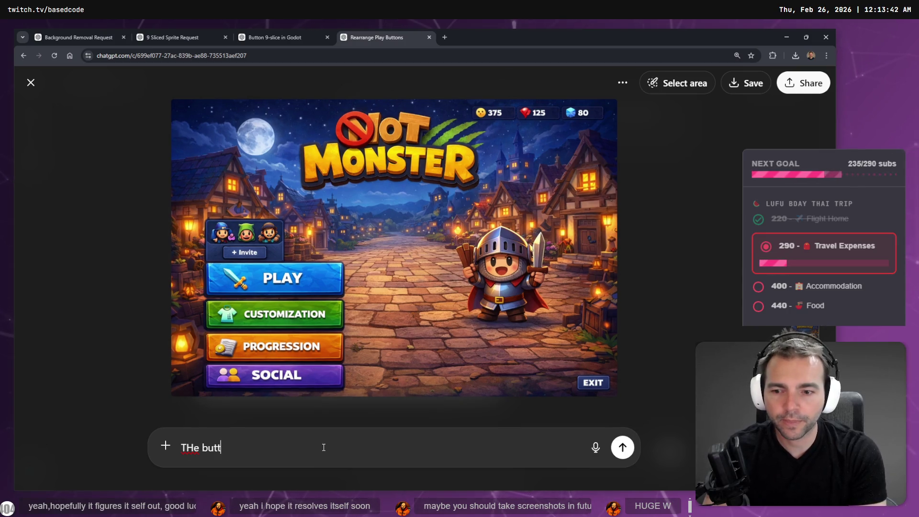
pyautogui.press('BackSpace')
pyautogui.press('BackSpace')
pyautogui.press('BackSpace')
pyautogui.press('super+h')
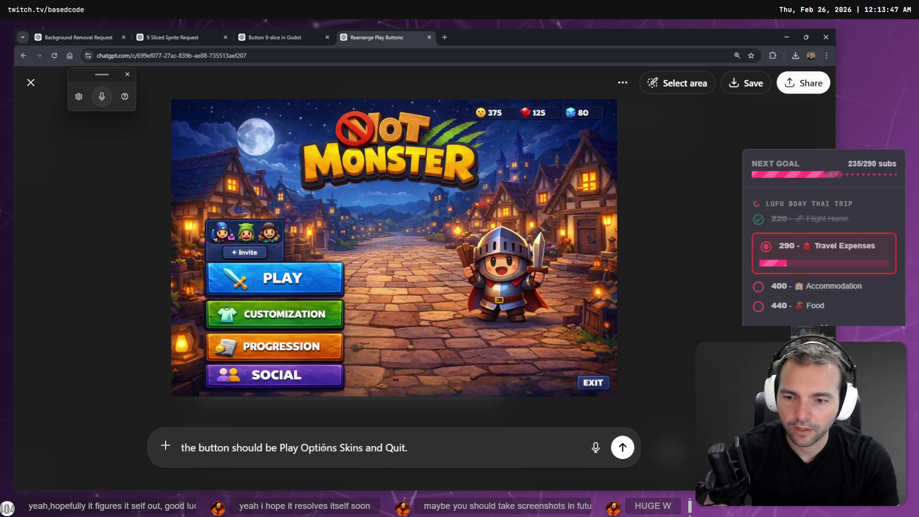
pyautogui.press('Return')
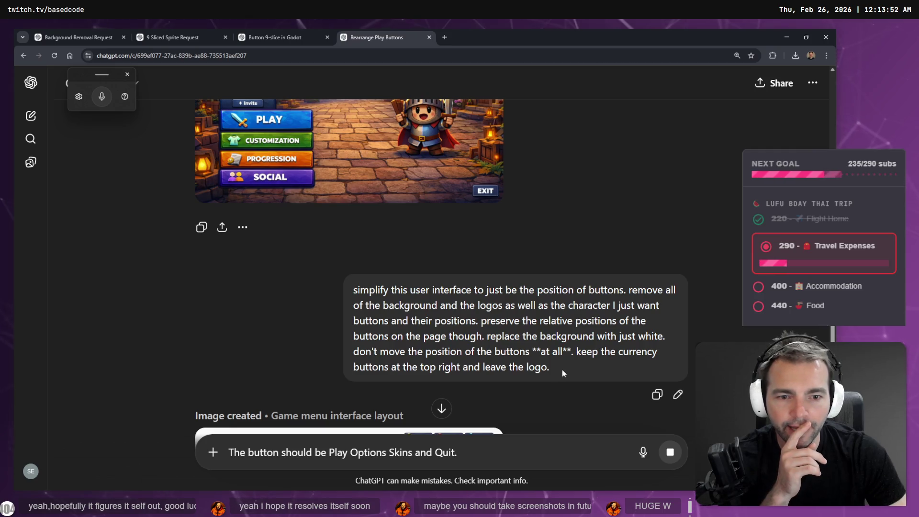
pyautogui.moveTo(563, 373); pyautogui.dragTo(349, 290)
pyautogui.rightClick(381, 297)
# Wait for the new mockup with PLAY, OPTIONS, SKINS and QUIT buttons, then scroll down to it.
pyautogui.press('Escape')
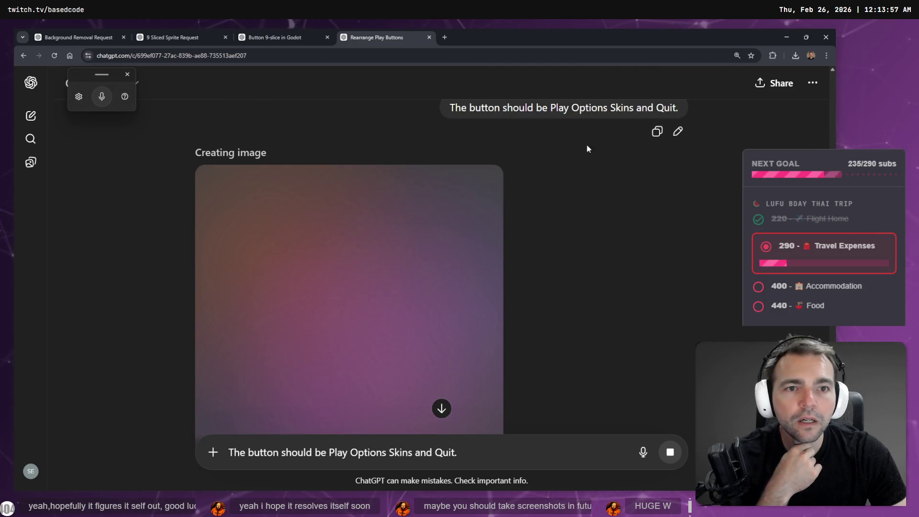
pyautogui.scroll(5, 555, 249)
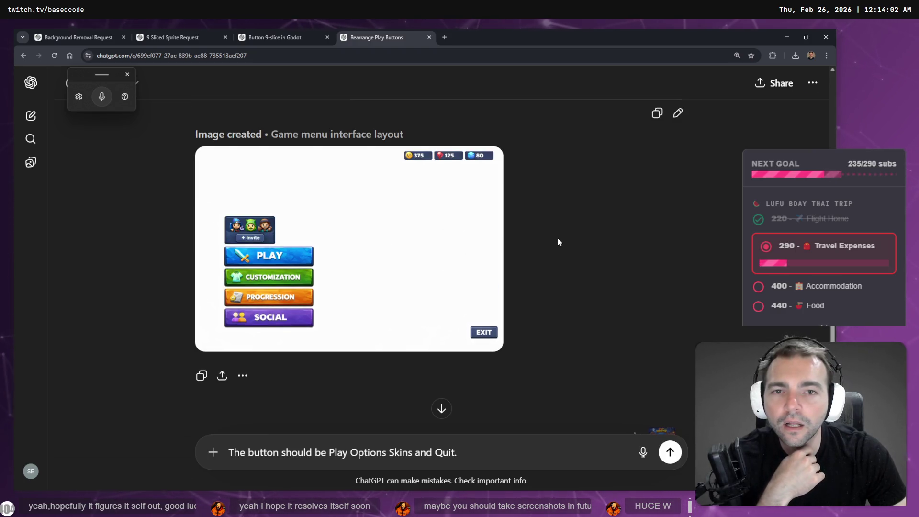
pyautogui.scroll(4, 560, 211)
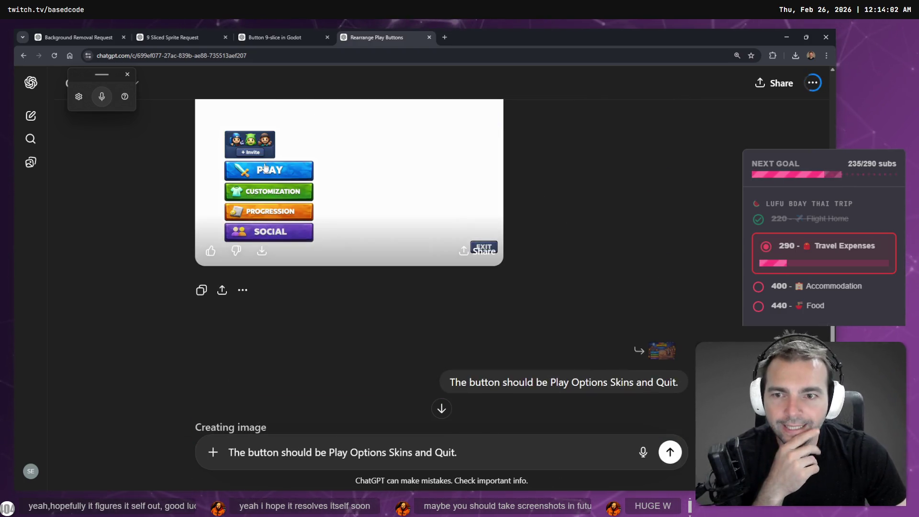
pyautogui.scroll(-5, 439, 217)
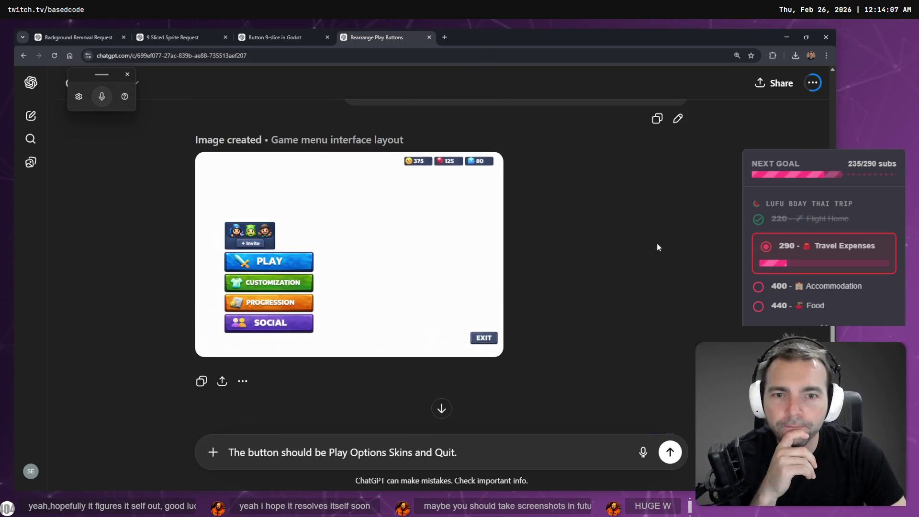
pyautogui.moveTo(329, 353)
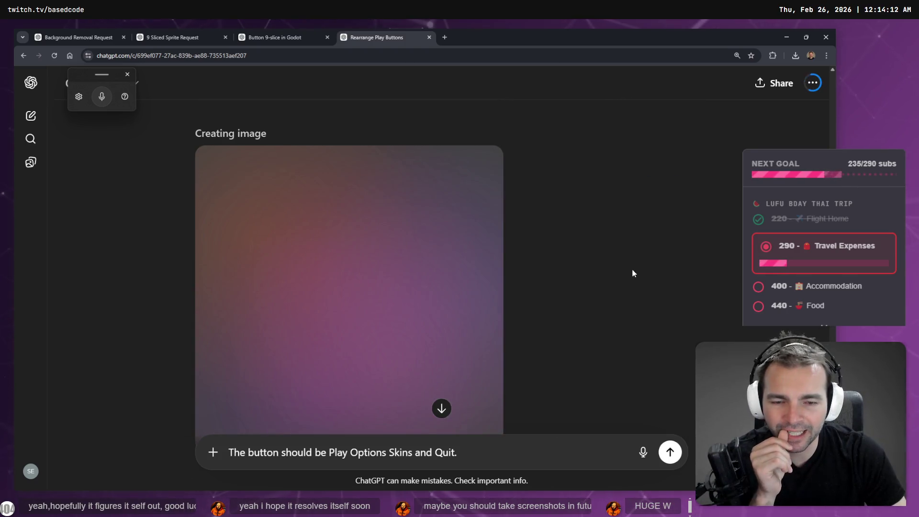
pyautogui.moveTo(478, 286)
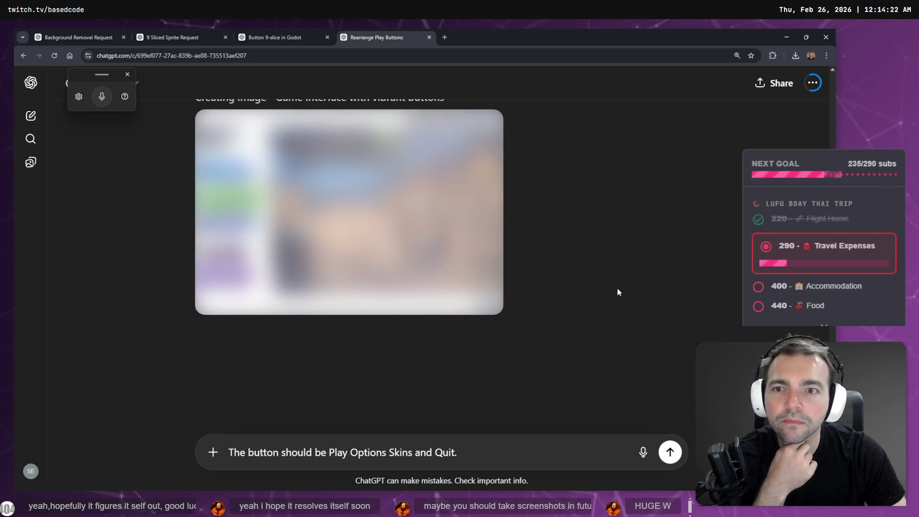
pyautogui.hotkey('alt', 'Tab')
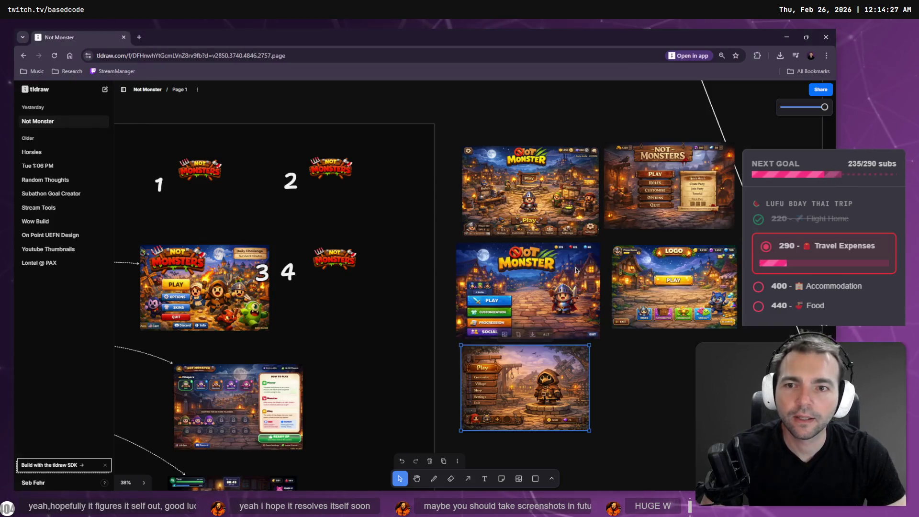
pyautogui.hotkey('alt', 'Tab')
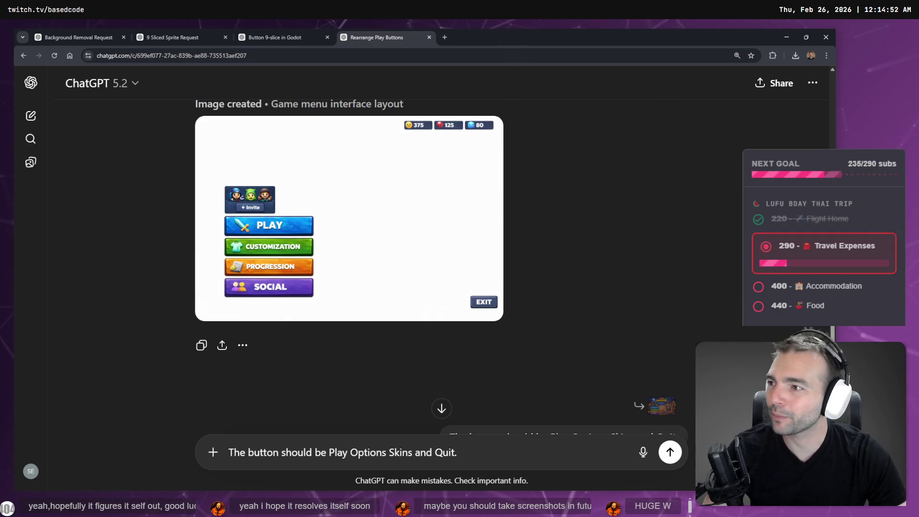
pyautogui.scroll(-8, 654, 346)
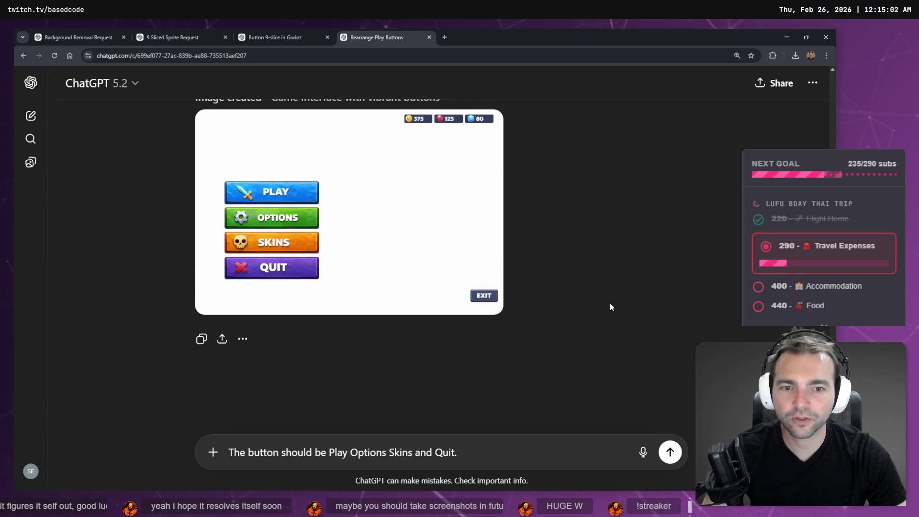
# Replace the prompt with 'get rid of the exit button' and send it.
pyautogui.hotkey('ctrl', 'a')
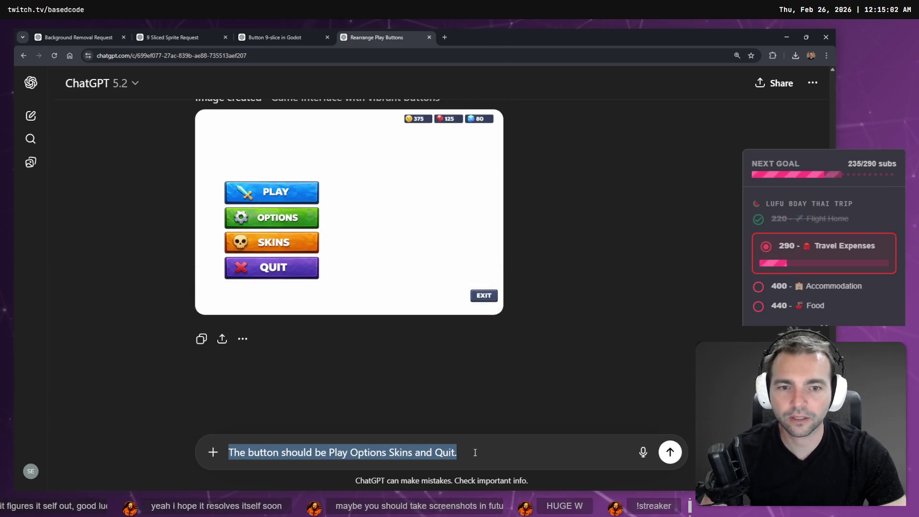
pyautogui.press('BackSpace')
pyautogui.press('super+h')
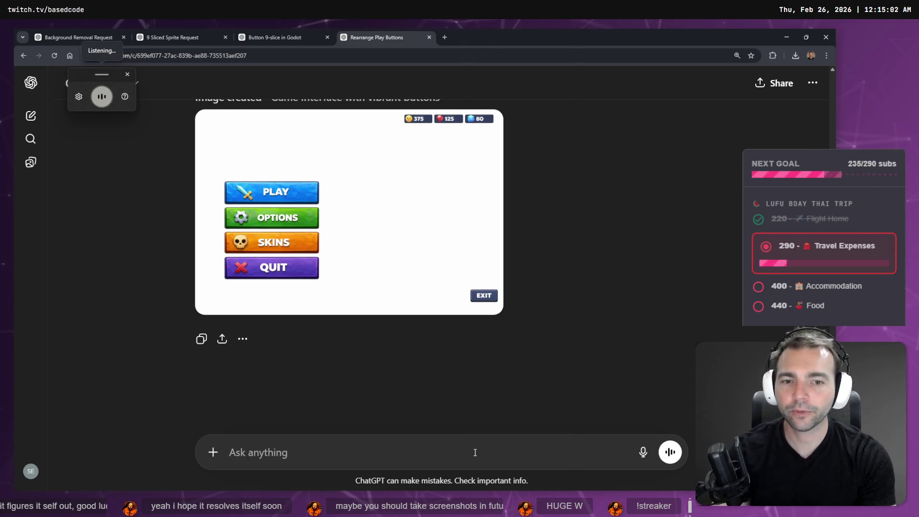
pyautogui.write('get rid of the exit button')
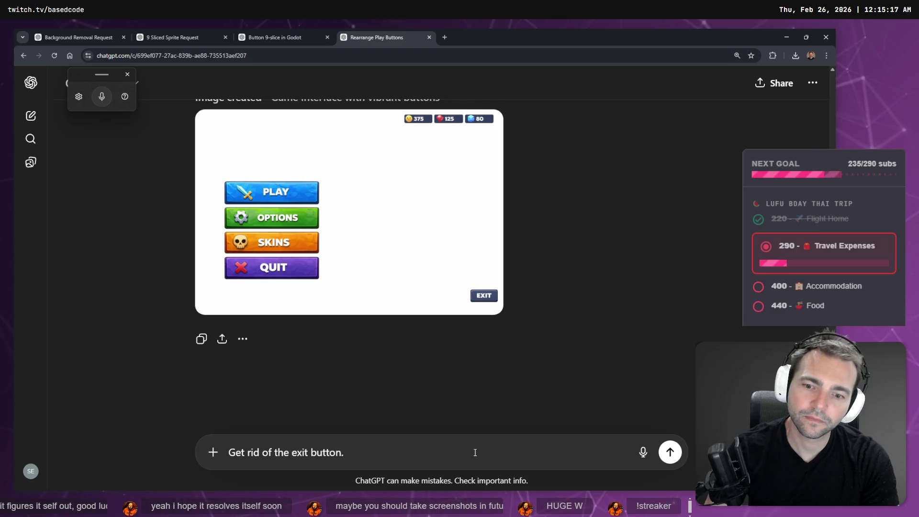
pyautogui.press('Return')
# Copy the full-size Play/Options/Skins/Quit menu image to the clipboard.
pyautogui.hotkey('alt', 'Tab')
pyautogui.scroll(3, 404, 123)
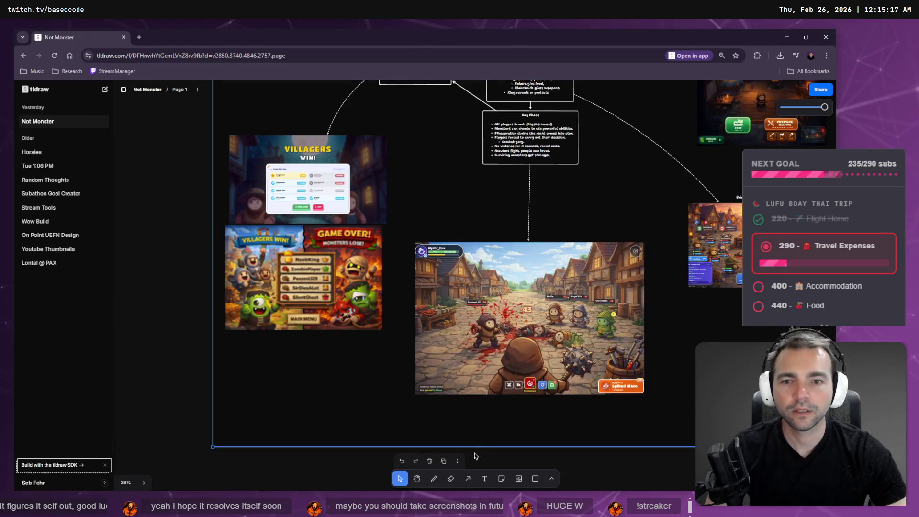
pyautogui.scroll(-3, 404, 123)
pyautogui.hotkey('alt', 'Tab')
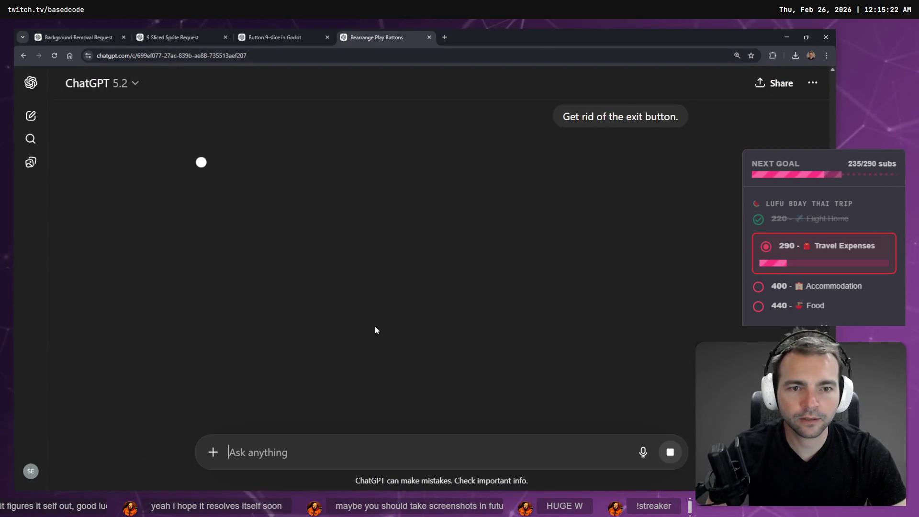
pyautogui.click(412, 271)
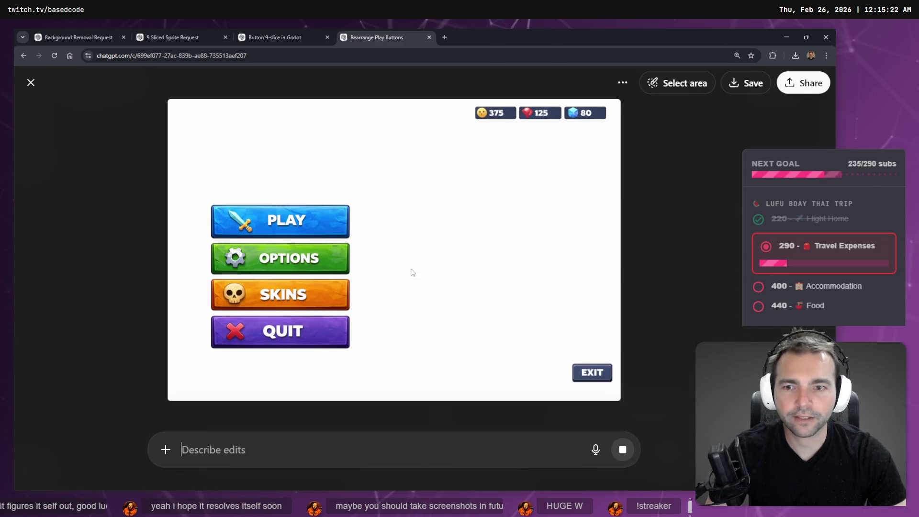
pyautogui.rightClick(407, 237)
pyautogui.click(470, 267)
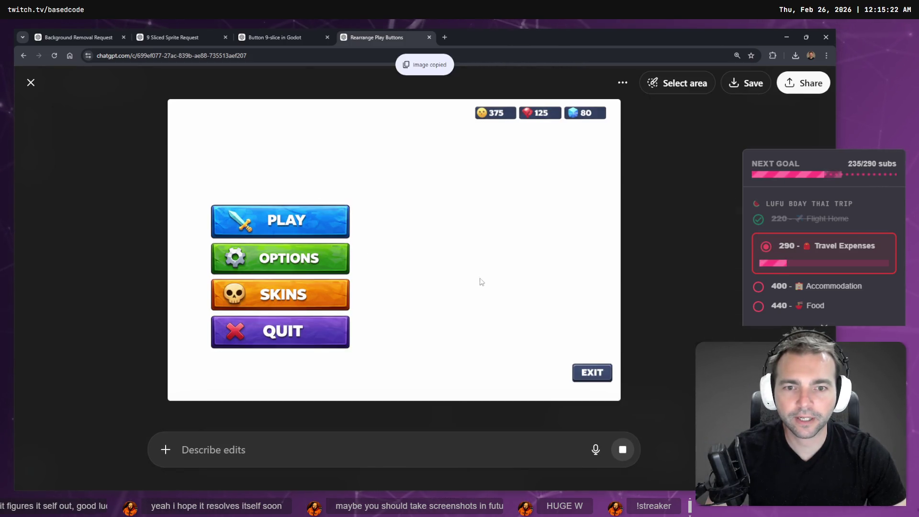
pyautogui.hotkey('alt', 'Tab')
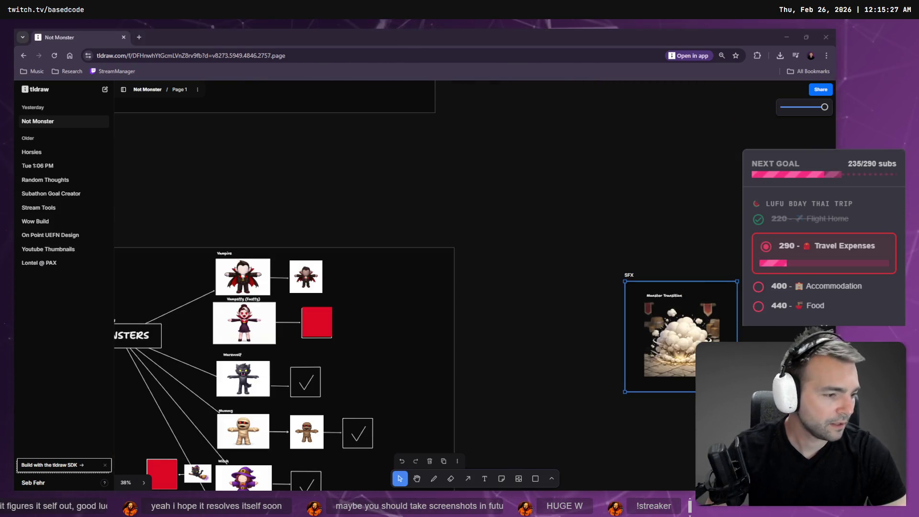
pyautogui.hotkey('alt', 'Tab')
# Open the recent Based.NotMonsters project, discarding unsaved changes to Not Monster.tldr.
pyautogui.click(36, 36)
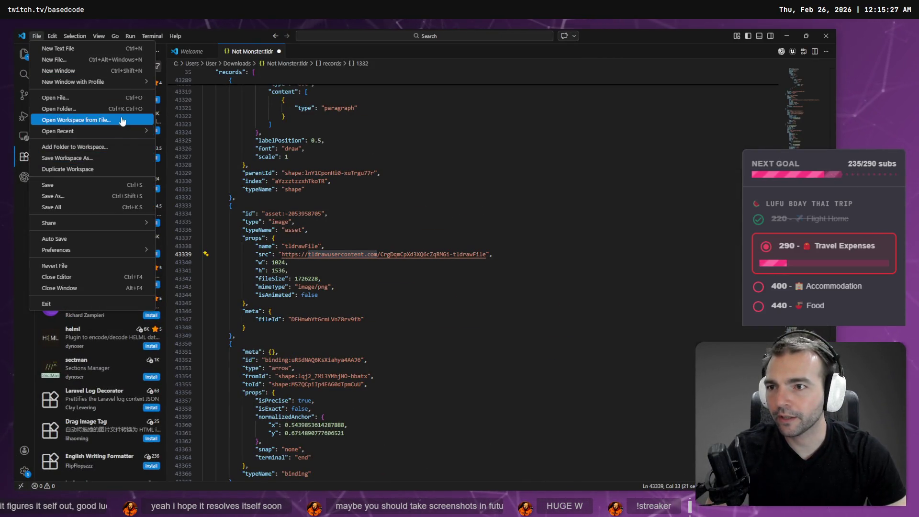
pyautogui.moveTo(123, 132)
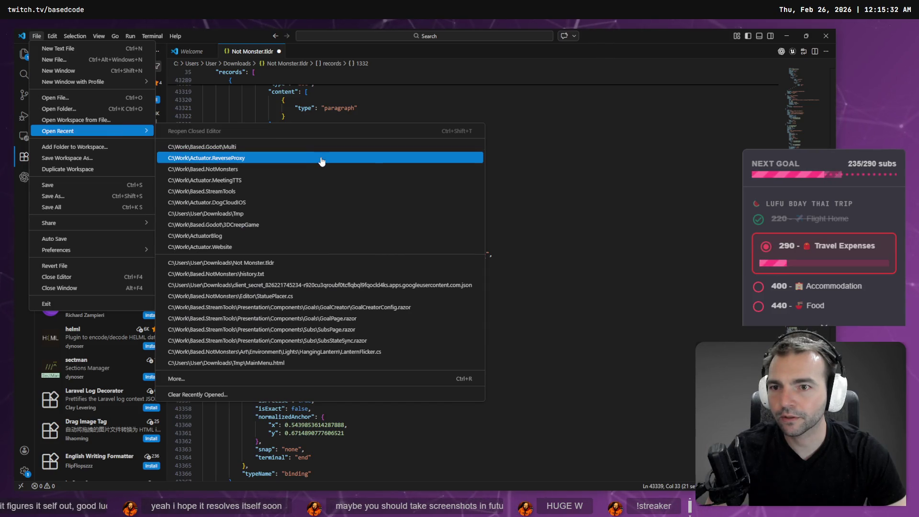
pyautogui.click(318, 170)
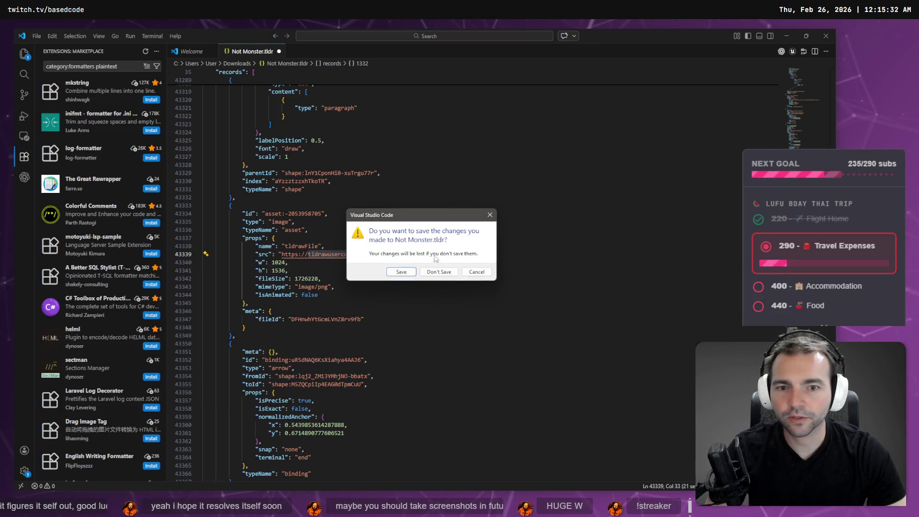
pyautogui.click(439, 271)
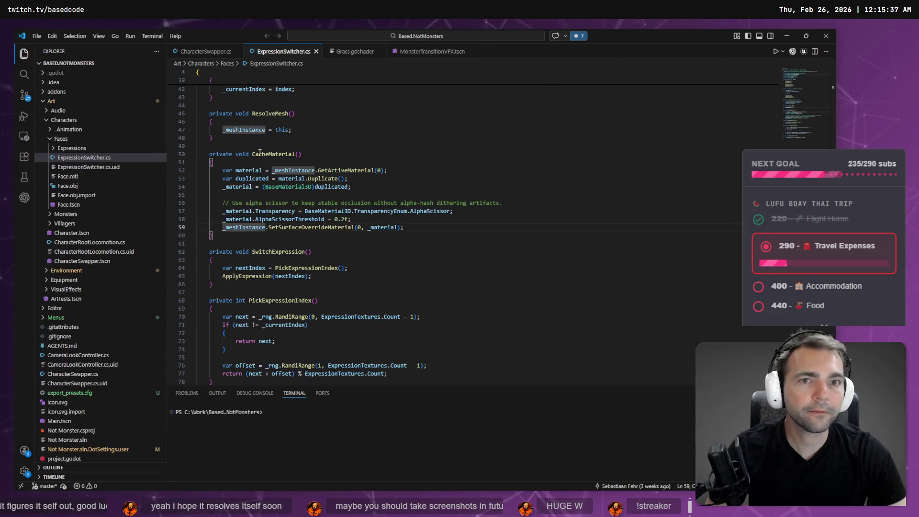
# In the widened Codex 'Confirm UI understanding' chat, dictate a request to match the main menu layout to the image.
pyautogui.click(24, 201)
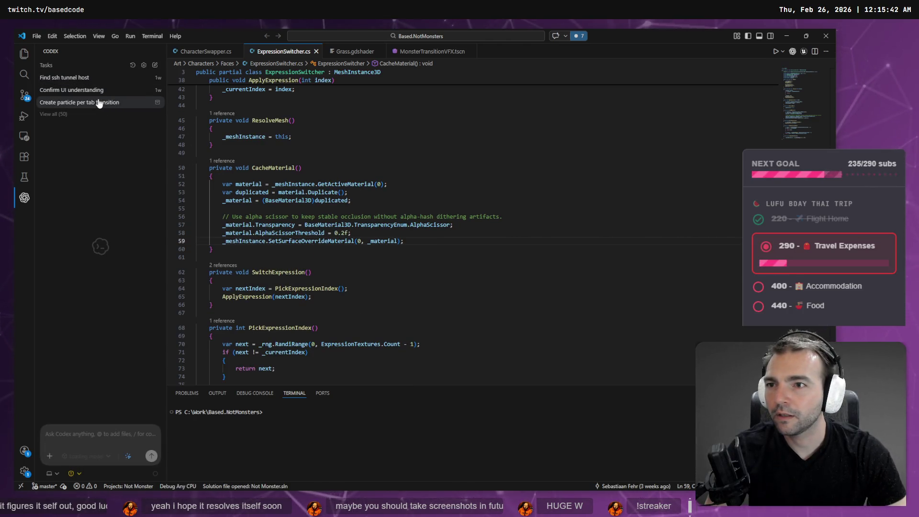
pyautogui.click(97, 91)
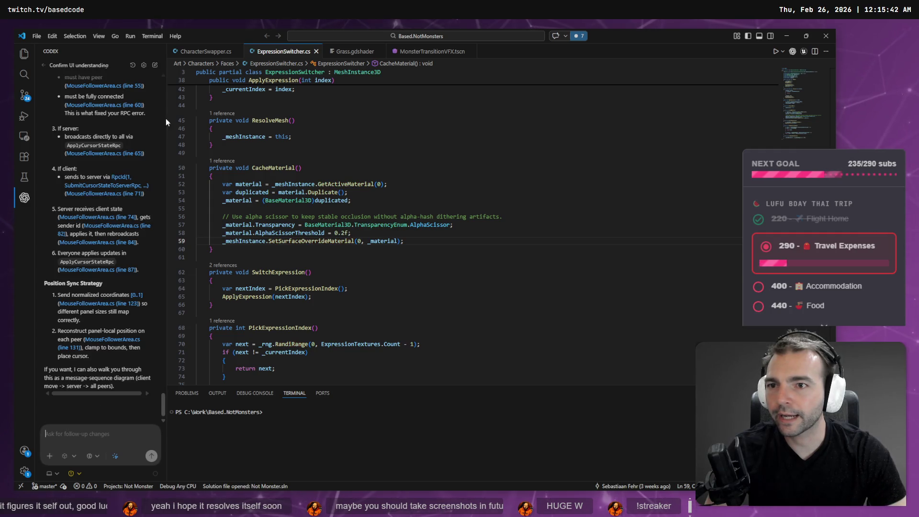
pyautogui.moveTo(165, 119); pyautogui.dragTo(520, 162)
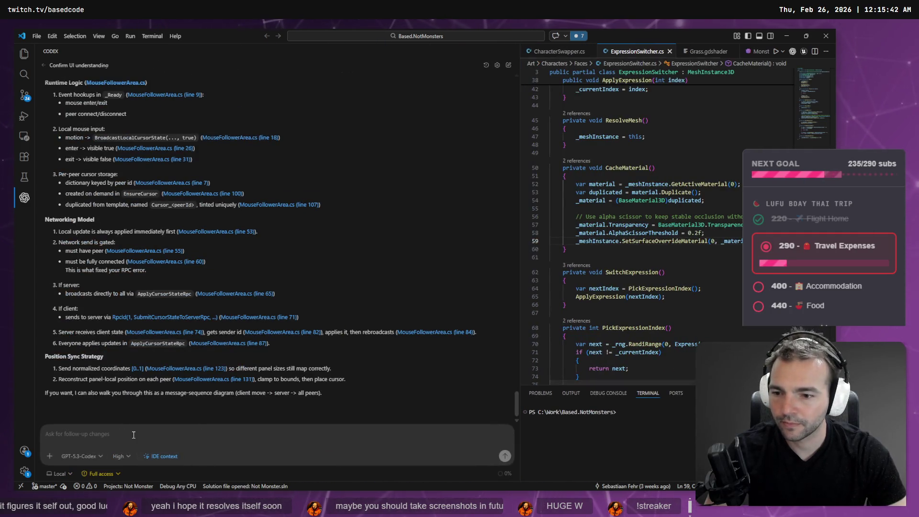
pyautogui.press('super+h')
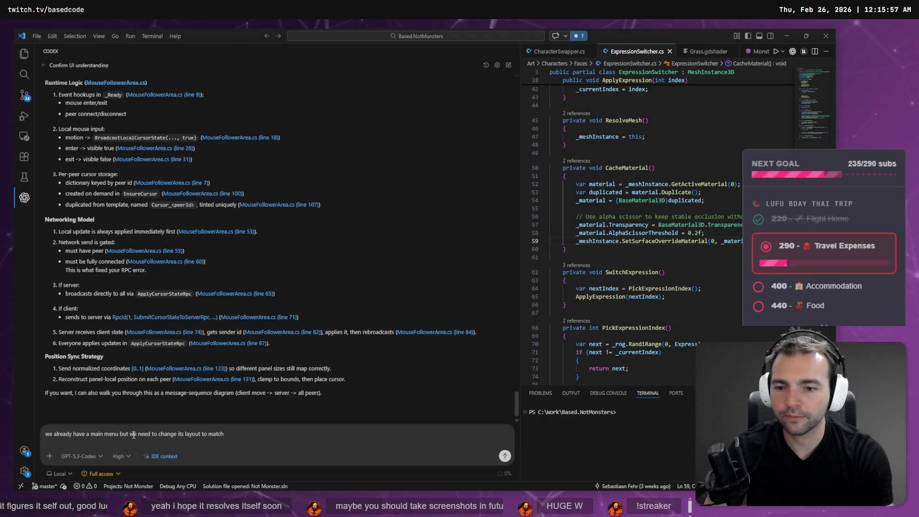
pyautogui.press('super+h')
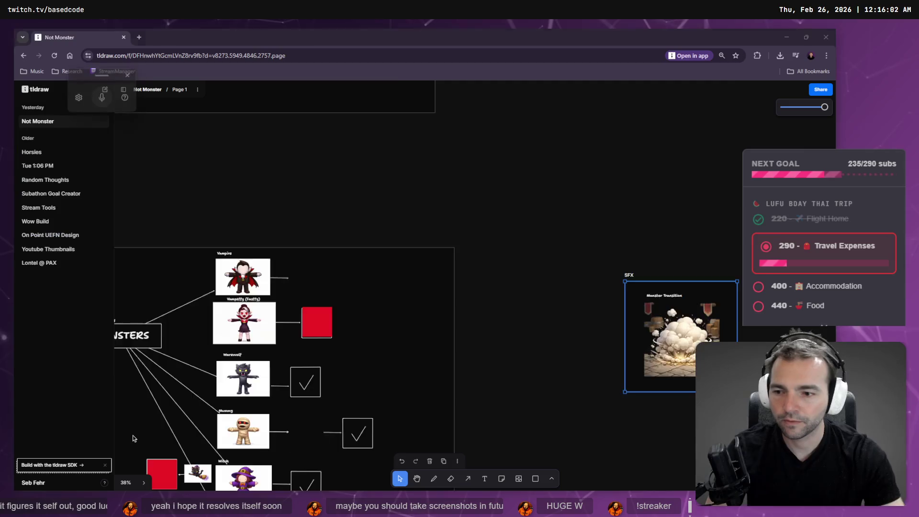
pyautogui.hotkey('alt', 'Tab')
pyautogui.hotkey('alt', 'Tab')
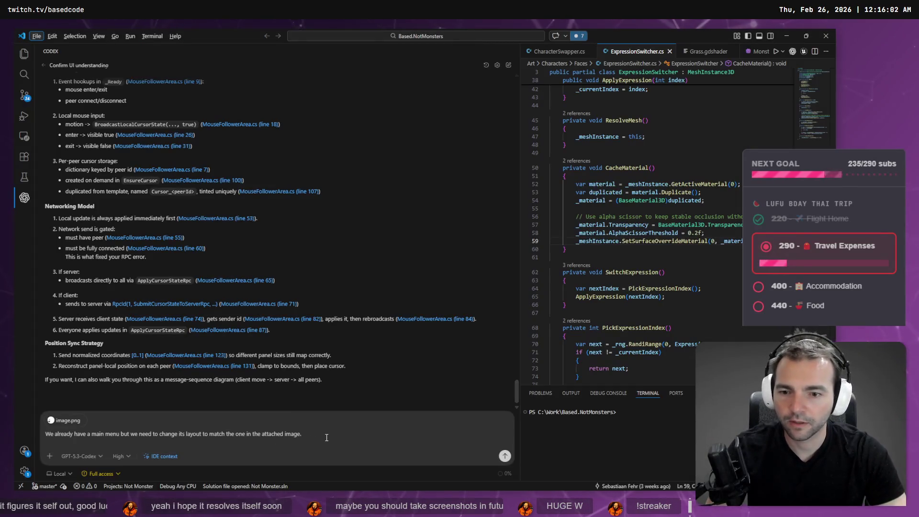
pyautogui.hotkey('alt', 'Tab')
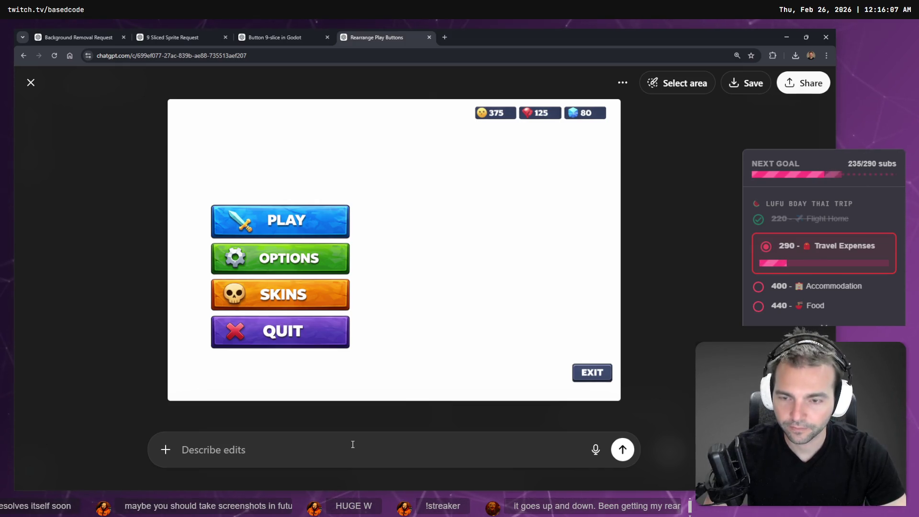
# Dictate and send a request for a plain white button with no text or icons on transparent background.
pyautogui.press('super+h')
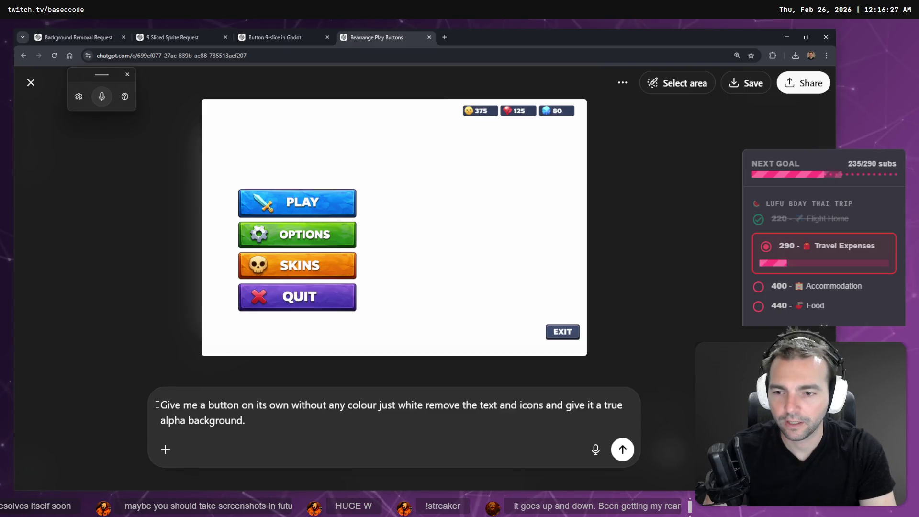
pyautogui.press('Return')
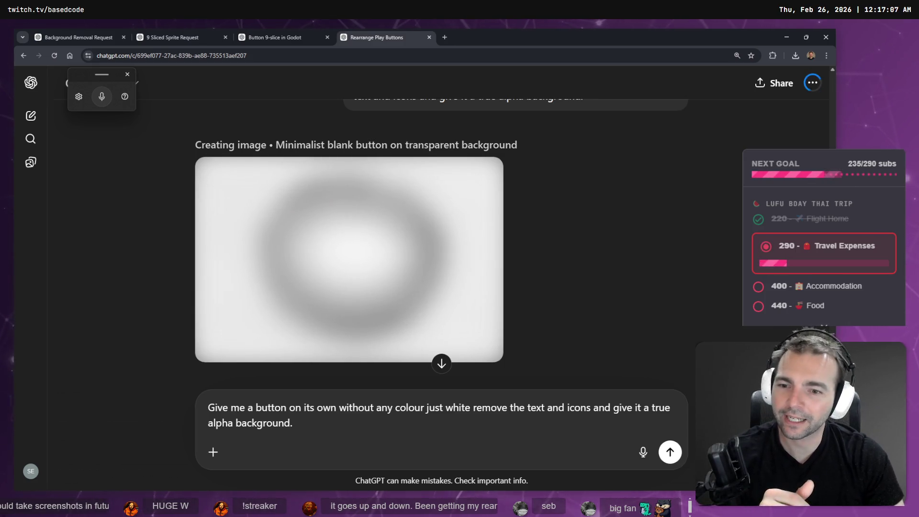
pyautogui.scroll(-2, 385, 430)
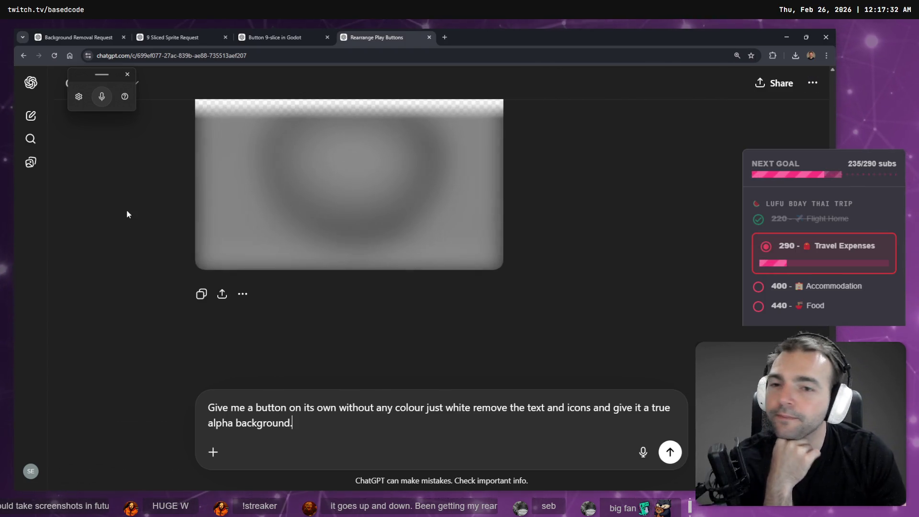
pyautogui.scroll(3, 351, 241)
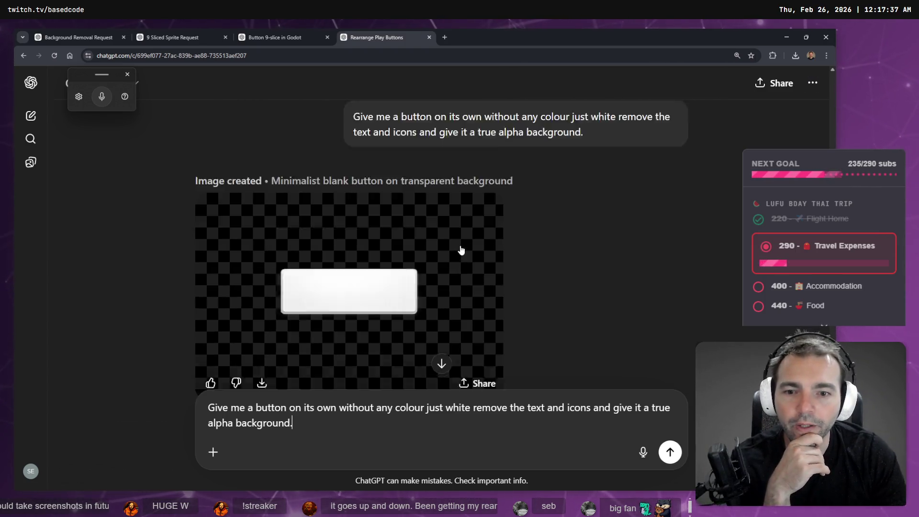
pyautogui.scroll(-2, 409, 227)
# Copy the generated blank white button image to the clipboard.
pyautogui.click(410, 228)
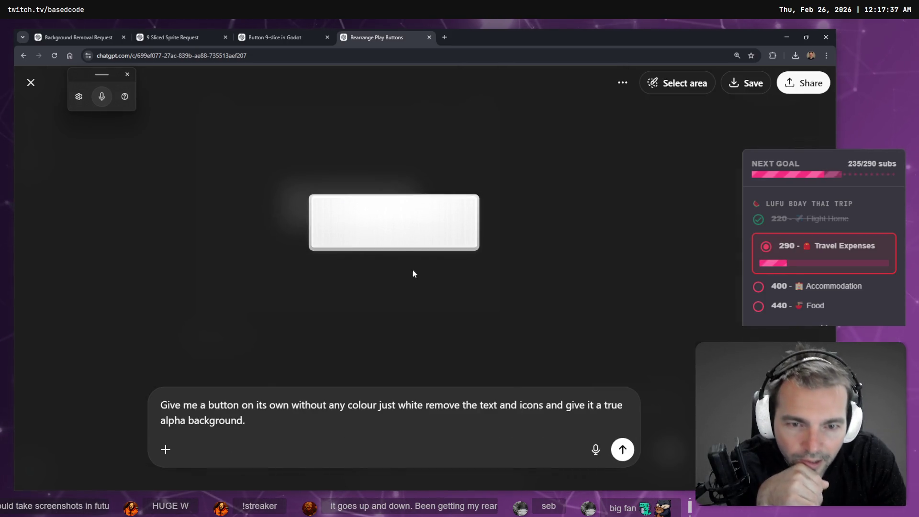
pyautogui.rightClick(397, 232)
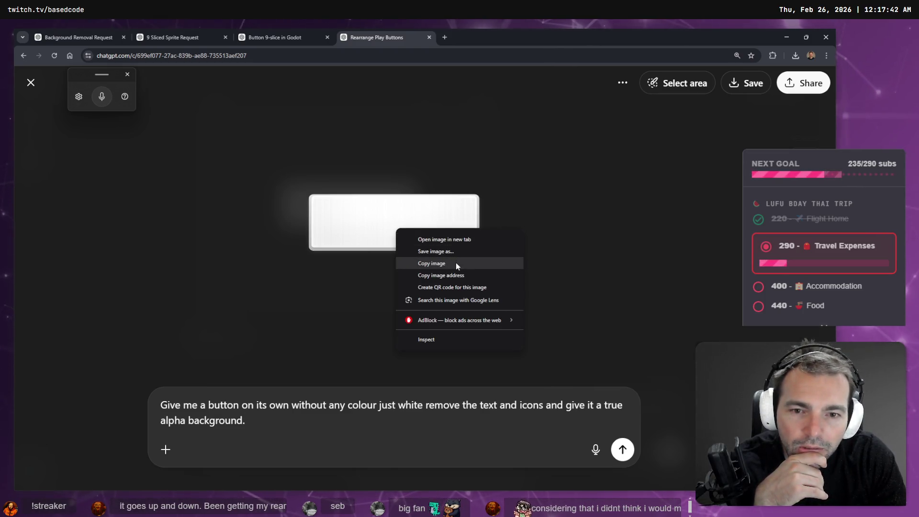
pyautogui.click(456, 263)
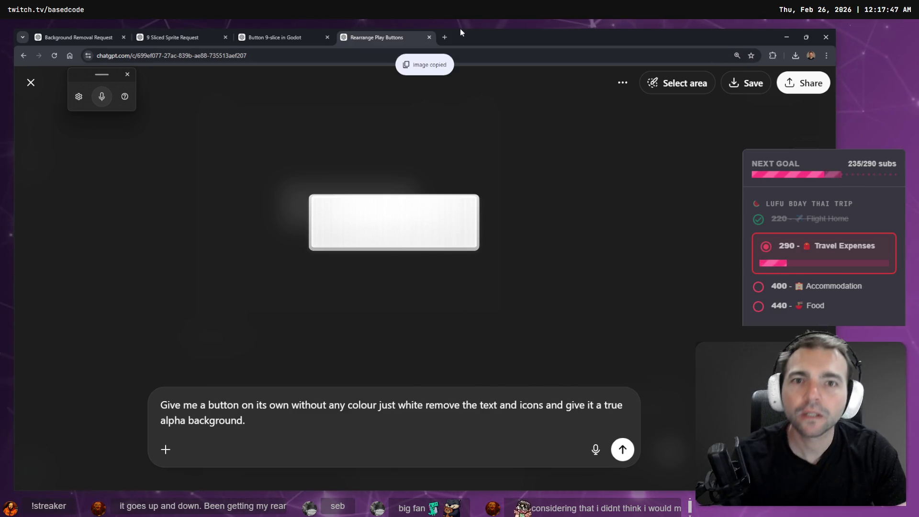
pyautogui.click(446, 37)
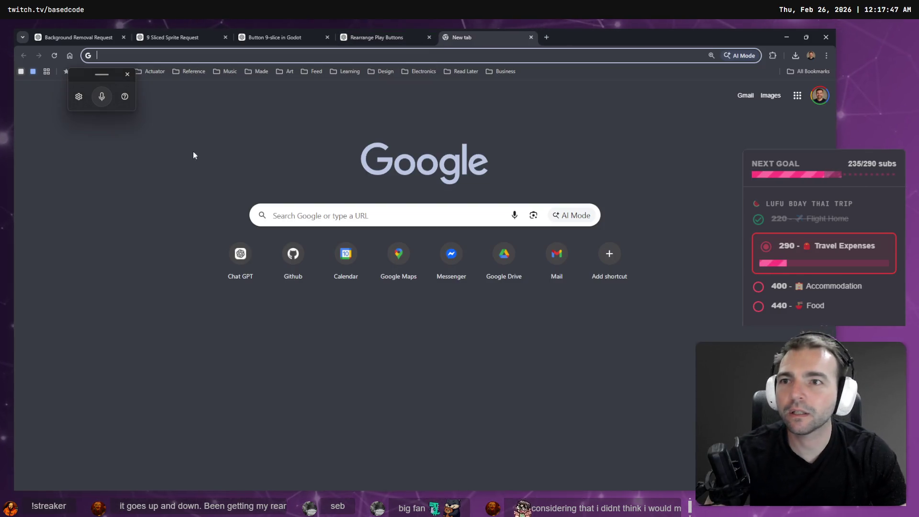
# Open Photopea from the Apps bookmarks with the white button image loaded, and start a crop.
pyautogui.click(127, 75)
pyautogui.click(116, 71)
pyautogui.scroll(-5, 126, 421)
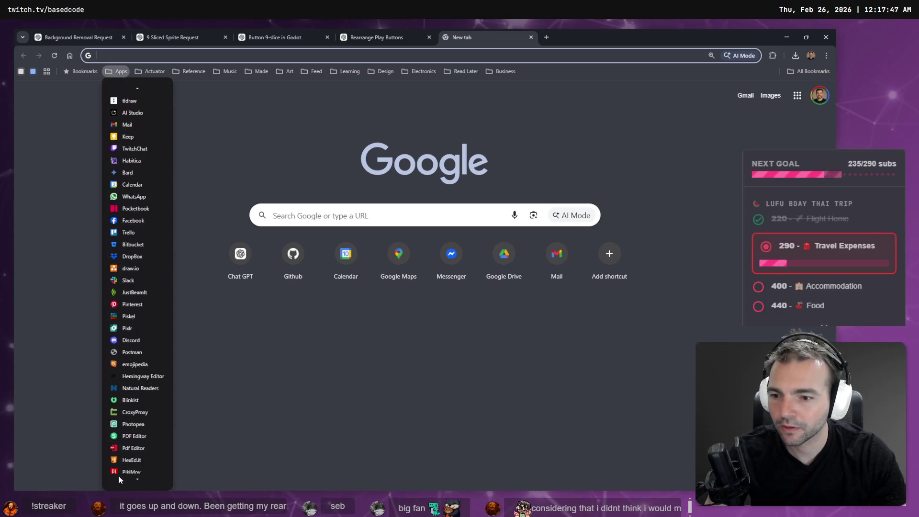
pyautogui.click(130, 421)
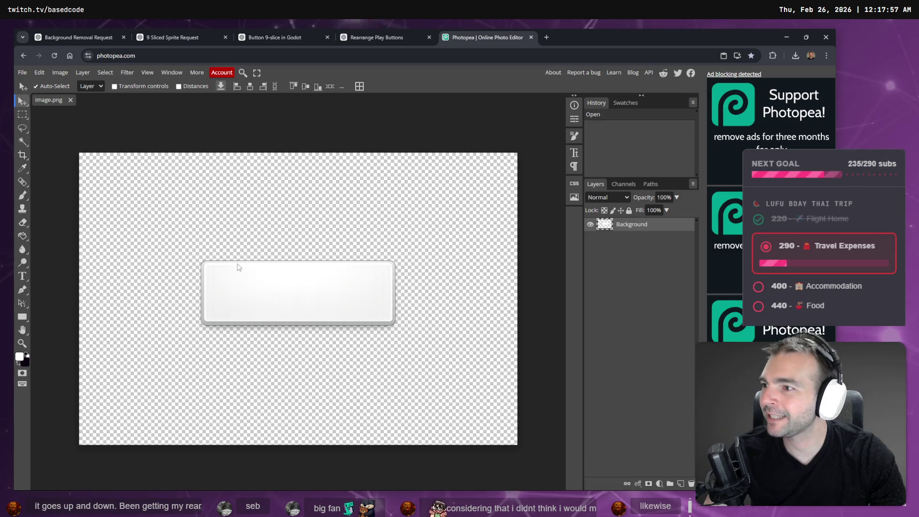
pyautogui.click(25, 155)
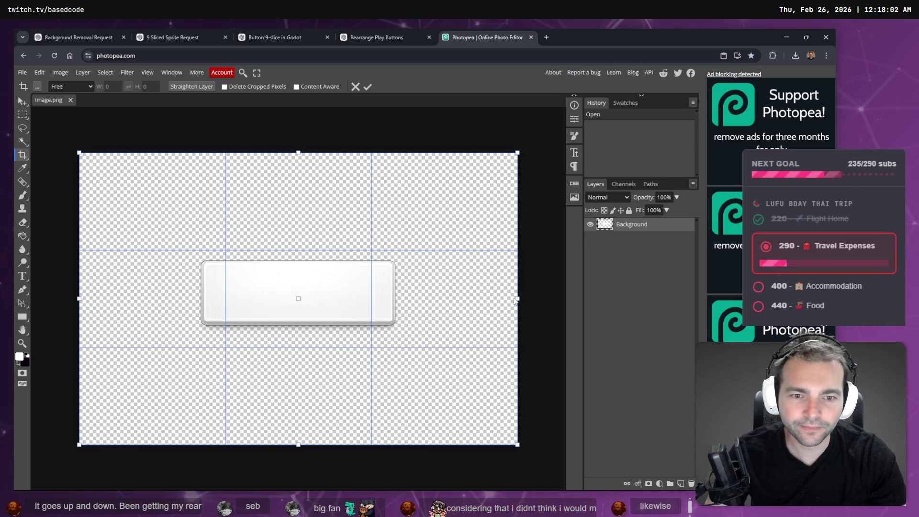
# Drag the crop edges in to trim the empty space right of, below and above the button.
pyautogui.moveTo(517, 297); pyautogui.dragTo(401, 298)
pyautogui.moveTo(236, 445)
pyautogui.mouseDown()
pyautogui.moveTo(348, 325)
pyautogui.moveTo(350, 335)
pyautogui.moveTo(374, 331)
pyautogui.mouseUp()
pyautogui.moveTo(240, 154)
pyautogui.mouseDown()
pyautogui.moveTo(282, 231)
pyautogui.moveTo(329, 266)
pyautogui.moveTo(333, 249)
pyautogui.moveTo(318, 257)
pyautogui.mouseUp()
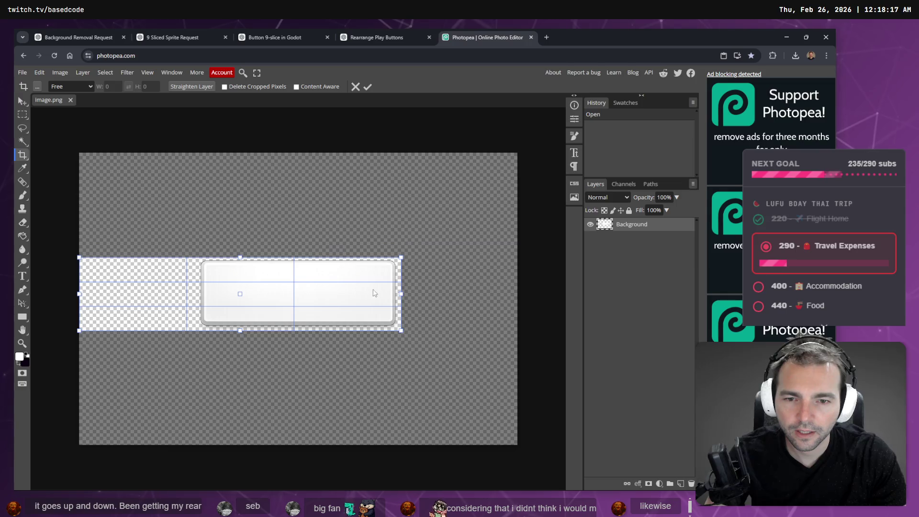
pyautogui.moveTo(398, 294); pyautogui.dragTo(439, 293)
# Tighten the crop box to the button's right, bottom and left edges.
pyautogui.scroll(10, 439, 293)
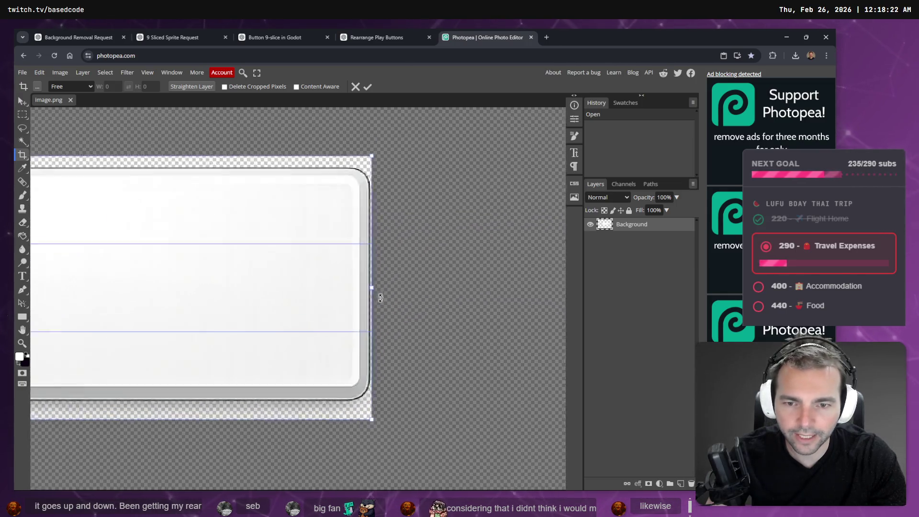
pyautogui.moveTo(365, 278); pyautogui.dragTo(362, 278)
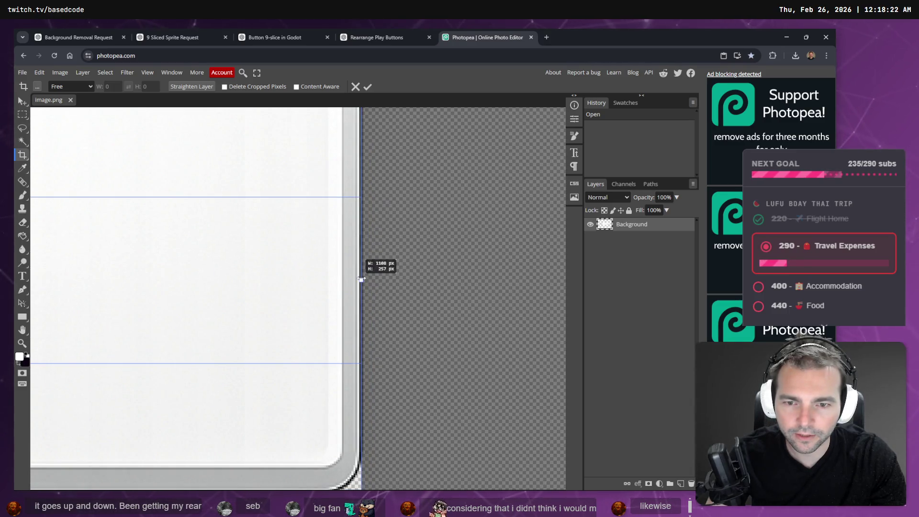
pyautogui.scroll(-6, 351, 300)
pyautogui.scroll(3, 234, 257)
pyautogui.scroll(-1, 115, 315)
pyautogui.moveTo(115, 315)
pyautogui.mouseDown()
pyautogui.moveTo(127, 292)
pyautogui.moveTo(193, 266)
pyautogui.mouseUp()
pyautogui.scroll(5, 181, 265)
pyautogui.scroll(-3, 201, 297)
pyautogui.hscroll(-10, 202, 297)
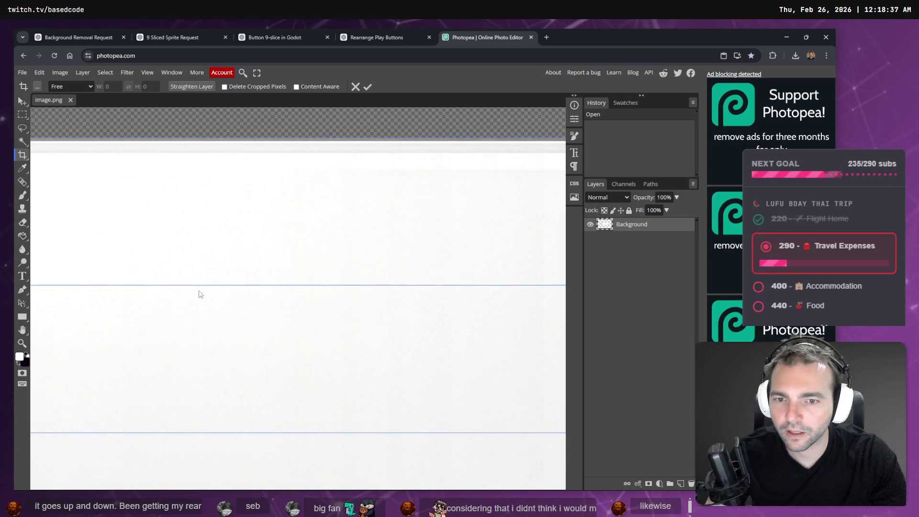
pyautogui.hscroll(-5, 202, 296)
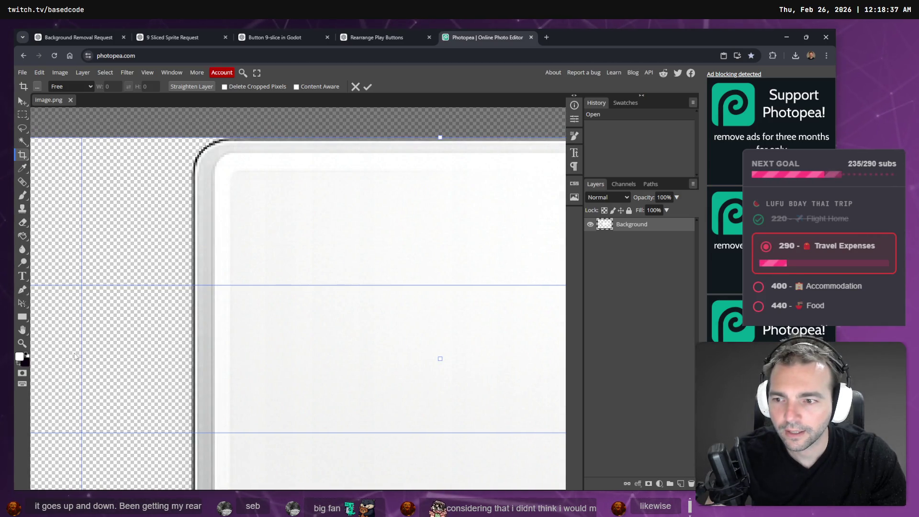
pyautogui.scroll(-5, 82, 355)
pyautogui.scroll(6, 87, 350)
pyautogui.hscroll(-5, 91, 345)
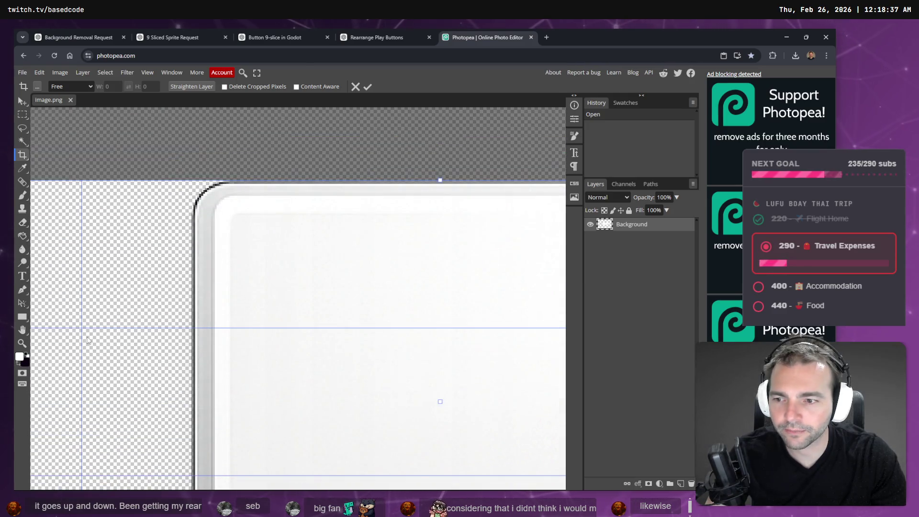
pyautogui.hscroll(-10, 92, 342)
pyautogui.hscroll(7, 252, 376)
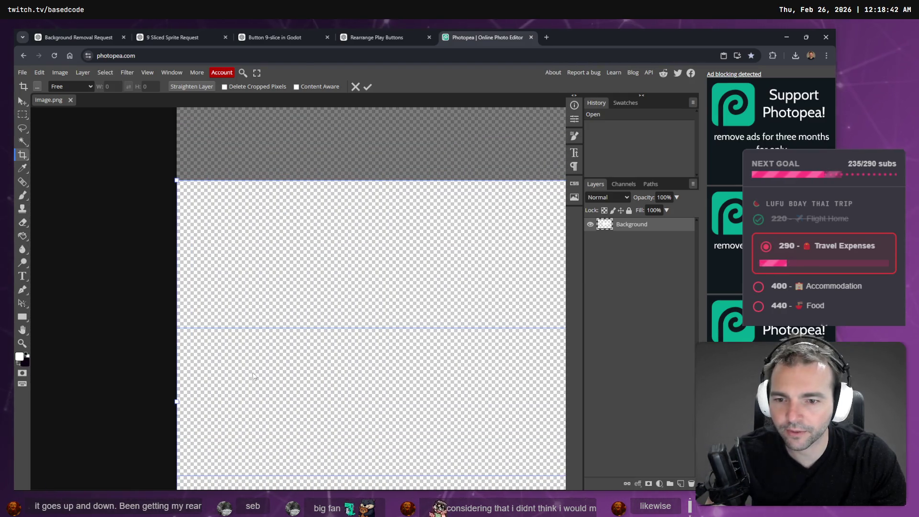
pyautogui.moveTo(191, 400)
pyautogui.mouseDown()
pyautogui.moveTo(330, 459)
pyautogui.moveTo(493, 477)
pyautogui.moveTo(498, 402)
pyautogui.moveTo(507, 445)
pyautogui.moveTo(509, 398)
pyautogui.moveTo(297, 333)
pyautogui.moveTo(314, 266)
pyautogui.moveTo(320, 315)
pyautogui.mouseUp()
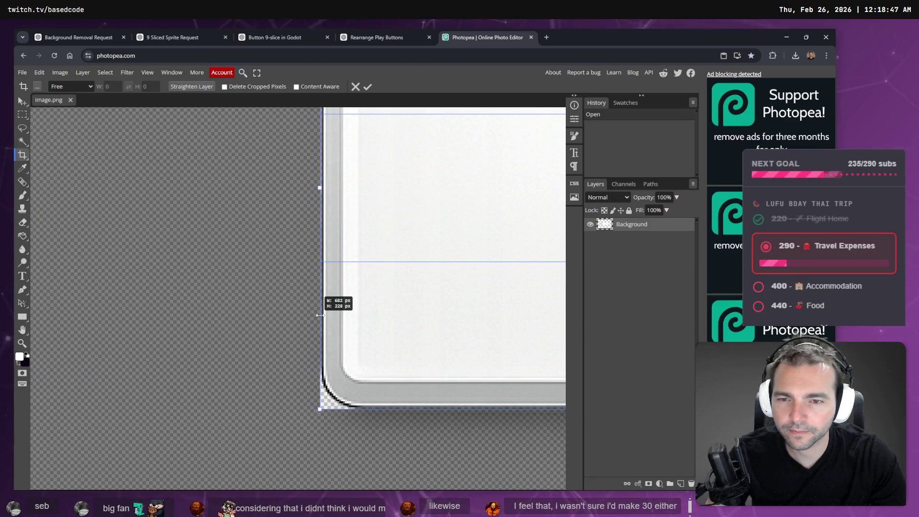
# Commit the crop to a 682×228 image and centre the button on the canvas.
pyautogui.press('Return')
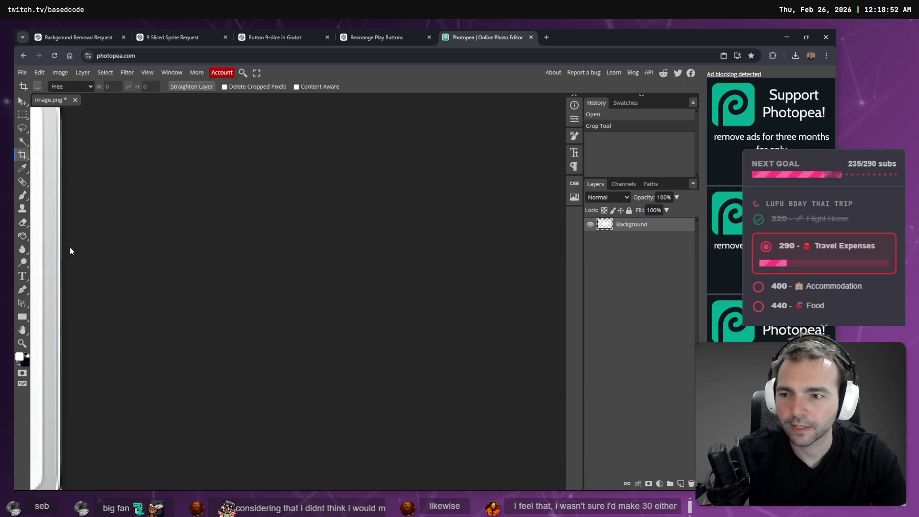
pyautogui.click(70, 246)
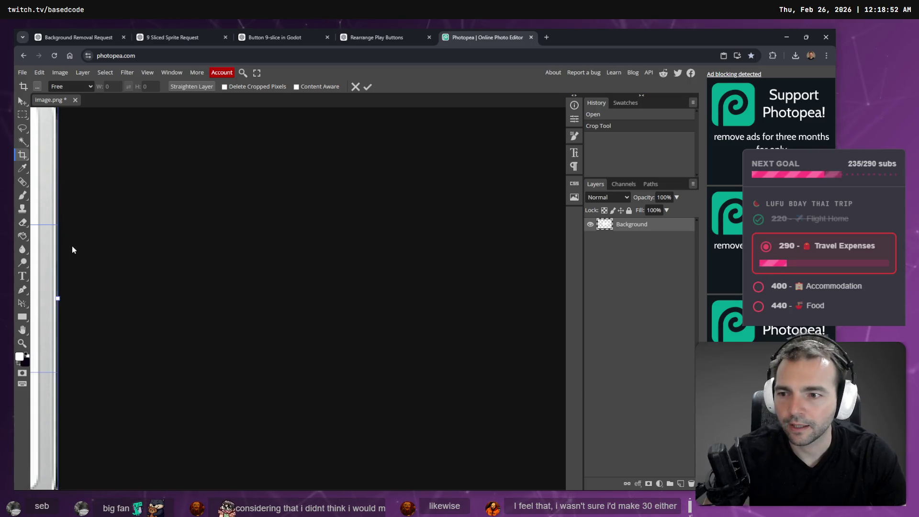
pyautogui.moveTo(169, 345)
pyautogui.mouseDown()
pyautogui.moveTo(369, 346)
pyautogui.moveTo(473, 360)
pyautogui.mouseUp()
pyautogui.hscroll(2, 228, 273)
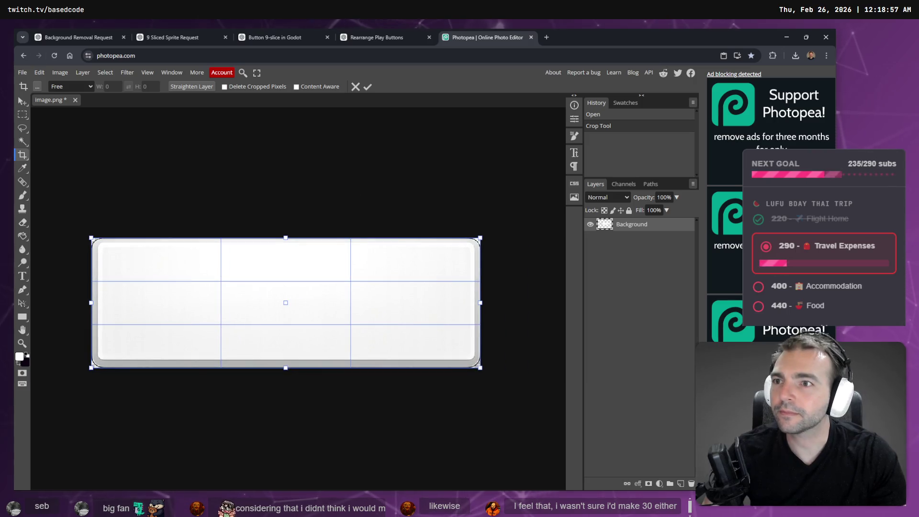
pyautogui.click(32, 72)
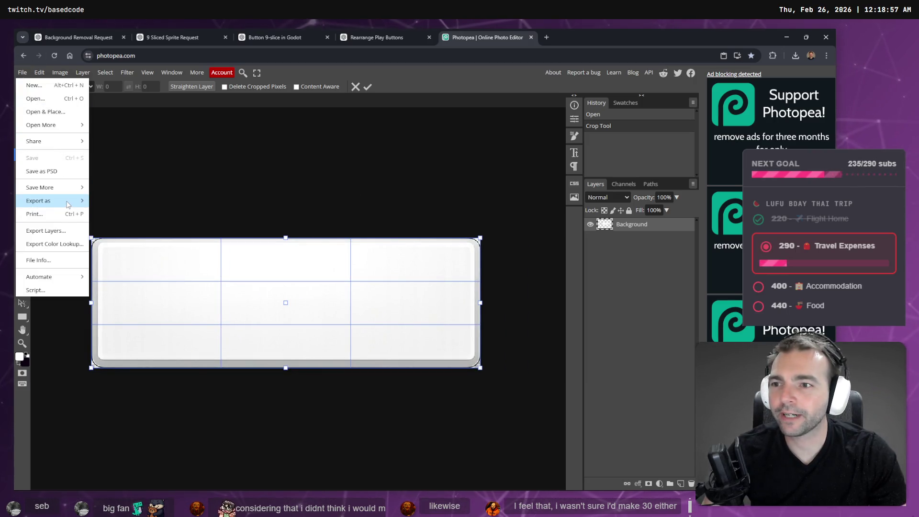
# Export the image as PNG via Save for web, renaming it GenericButton.
pyautogui.moveTo(69, 206)
pyautogui.click(110, 201)
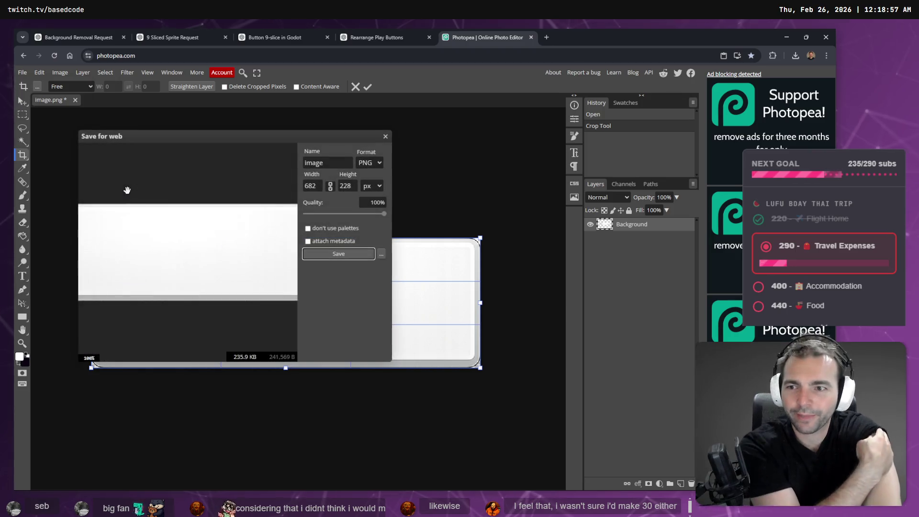
pyautogui.click(348, 167)
pyautogui.write('ButtonGener')
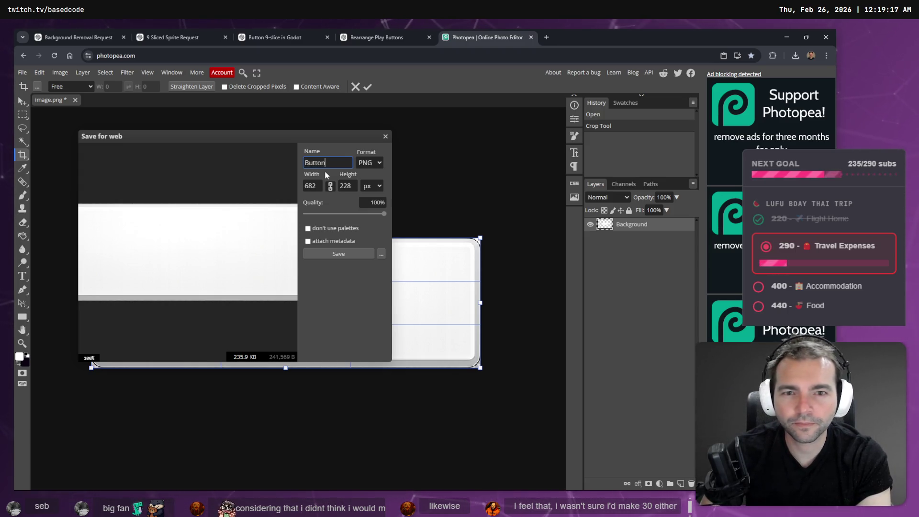
pyautogui.write('ic')
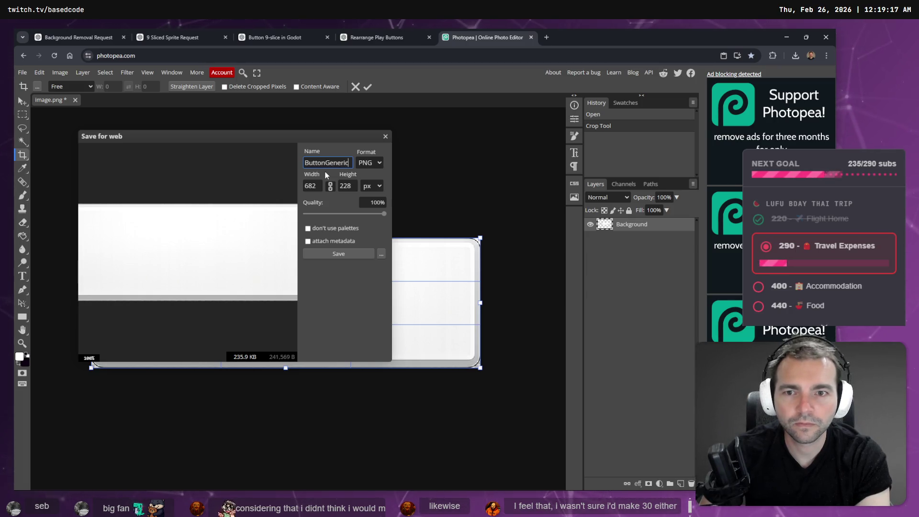
pyautogui.press('BackSpace')
pyautogui.press('BackSpace')
pyautogui.press('BackSpace')
pyautogui.press('BackSpace')
pyautogui.write('GenericButton')
# Save GenericButton.png to downloads and drop it into Godot's Menus folder.
pyautogui.click(338, 257)
pyautogui.moveTo(710, 78)
pyautogui.mouseDown()
pyautogui.moveTo(633, 113)
pyautogui.moveTo(397, 299)
pyautogui.mouseUp()
pyautogui.hotkey('alt', 'Tab')
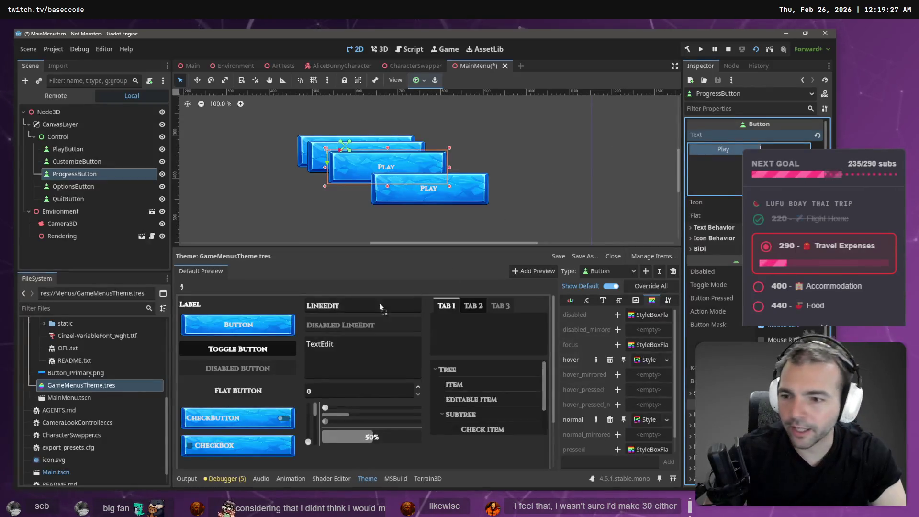
pyautogui.moveTo(106, 339); pyautogui.dragTo(94, 370)
pyautogui.moveTo(50, 393); pyautogui.dragTo(59, 369)
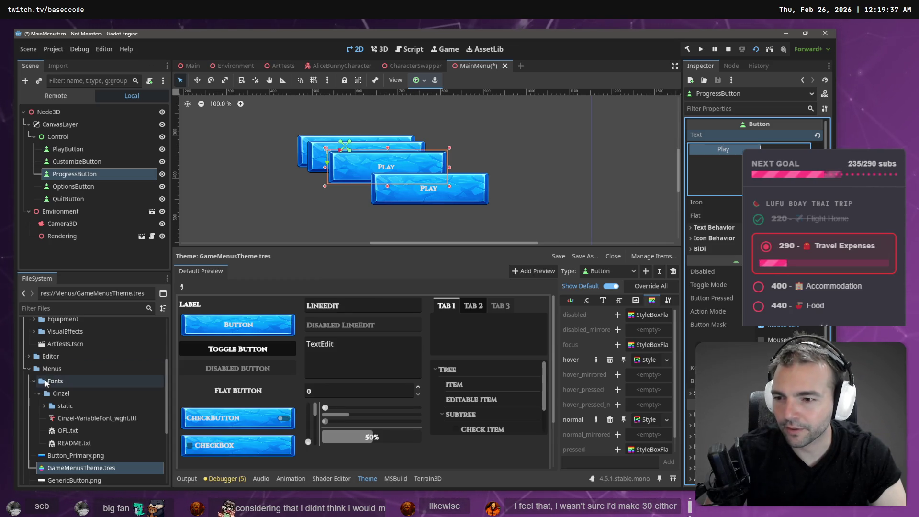
# Assign GenericButton.png as the hover StyleBoxTexture's texture, turning the buttons white.
pyautogui.click(35, 381)
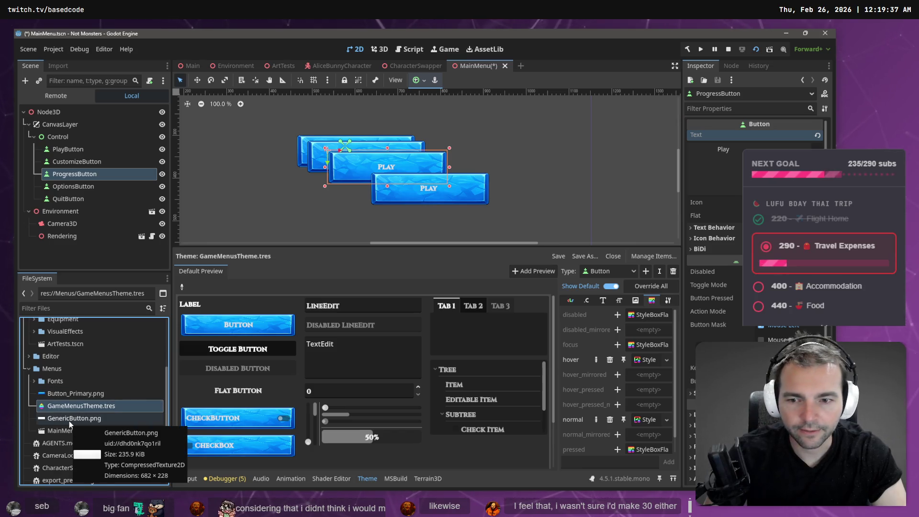
pyautogui.click(648, 360)
pyautogui.moveTo(74, 419)
pyautogui.mouseDown()
pyautogui.moveTo(629, 308)
pyautogui.moveTo(785, 207)
pyautogui.mouseUp()
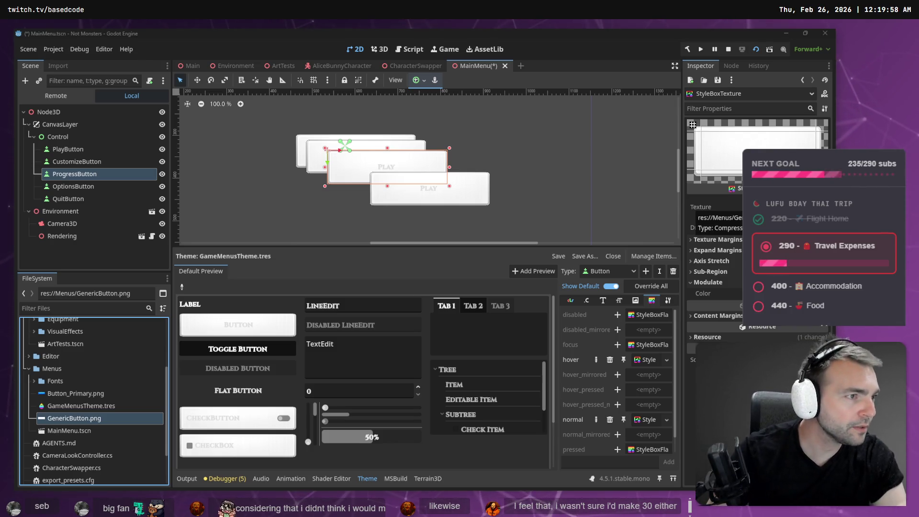
pyautogui.hotkey('alt', 'Tab')
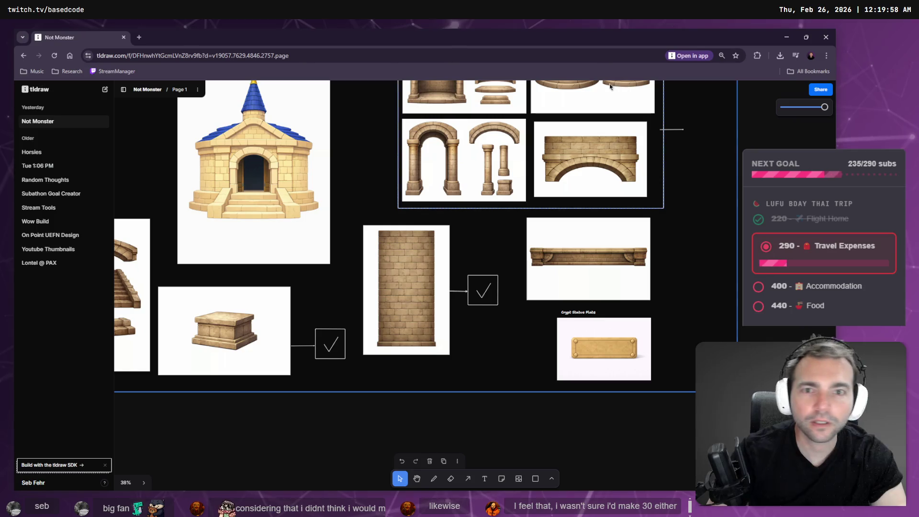
pyautogui.hotkey('alt', 'Tab')
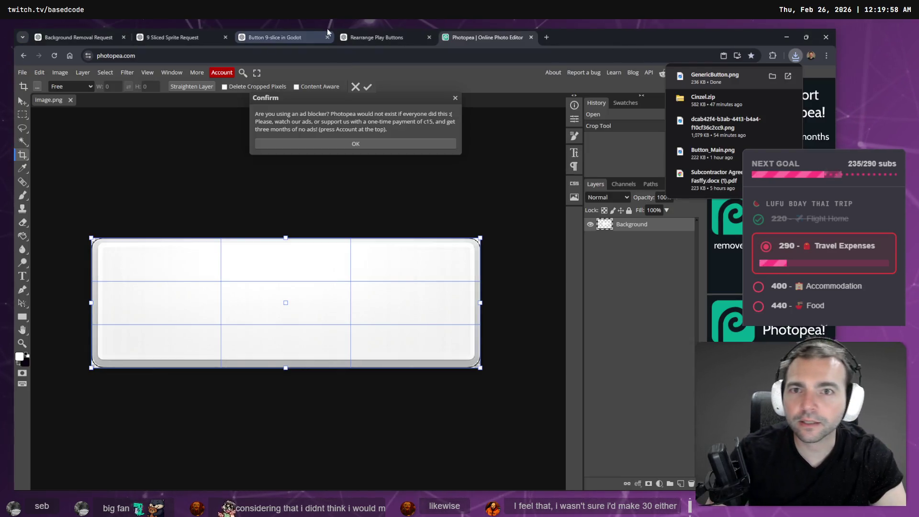
pyautogui.click(383, 37)
pyautogui.press('Escape')
pyautogui.scroll(10, 602, 245)
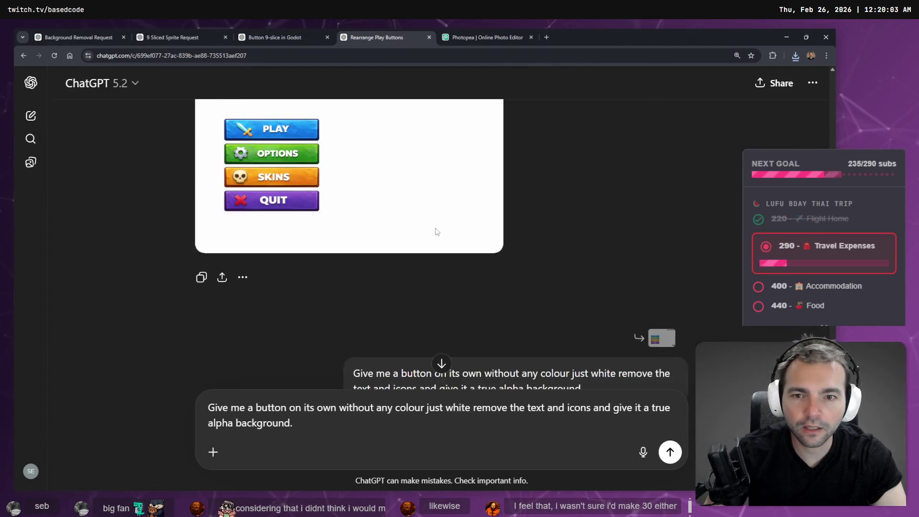
pyautogui.hotkey('alt', 'Tab')
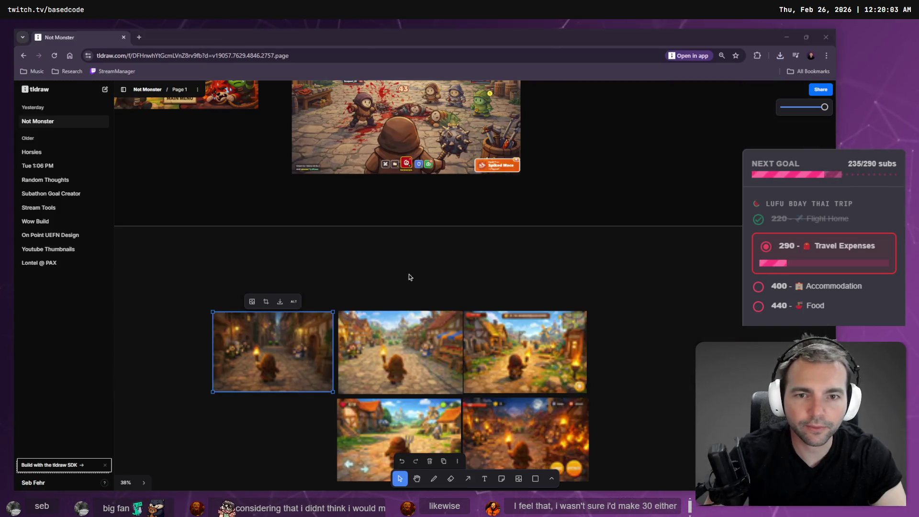
pyautogui.hotkey('alt', 'Tab')
pyautogui.hotkey('alt', 'Tab')
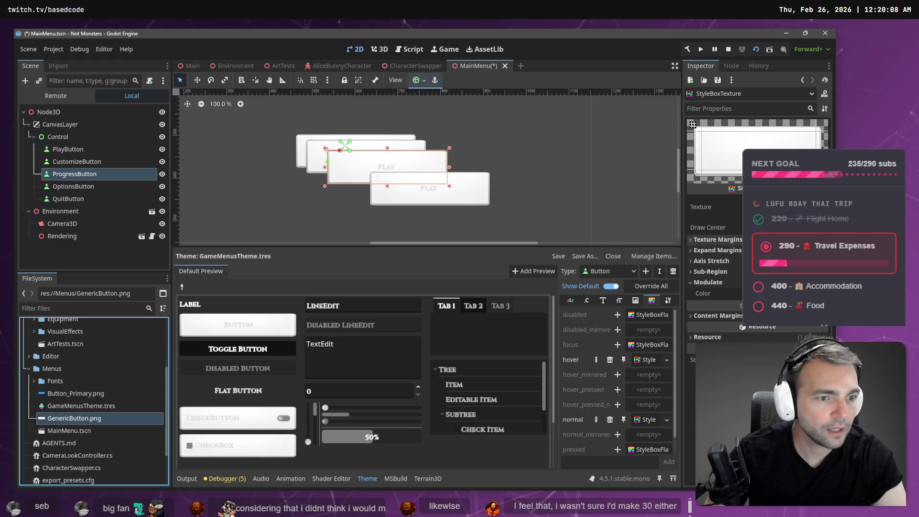
pyautogui.click(785, 293)
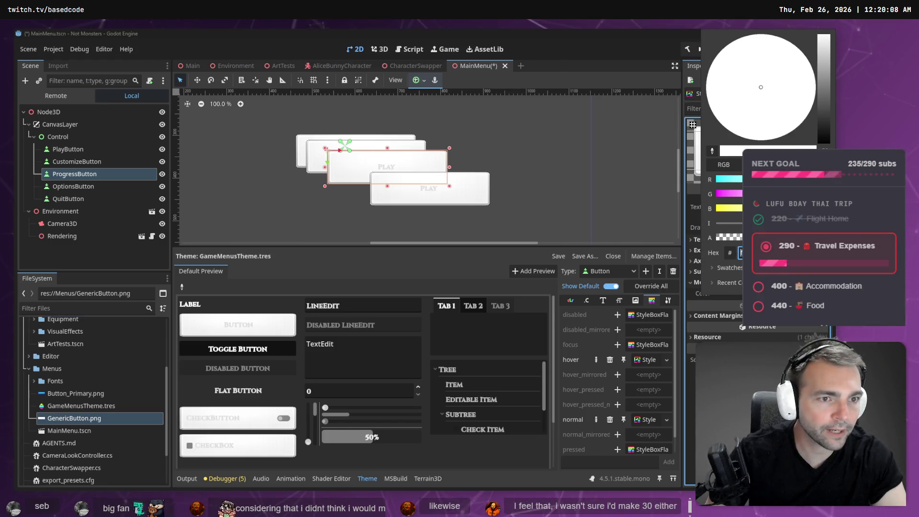
# Set the button style's Modulate colour to a pale lavender tint.
pyautogui.moveTo(760, 87)
pyautogui.mouseDown()
pyautogui.moveTo(707, 73)
pyautogui.moveTo(725, 47)
pyautogui.moveTo(755, 34)
pyautogui.mouseUp()
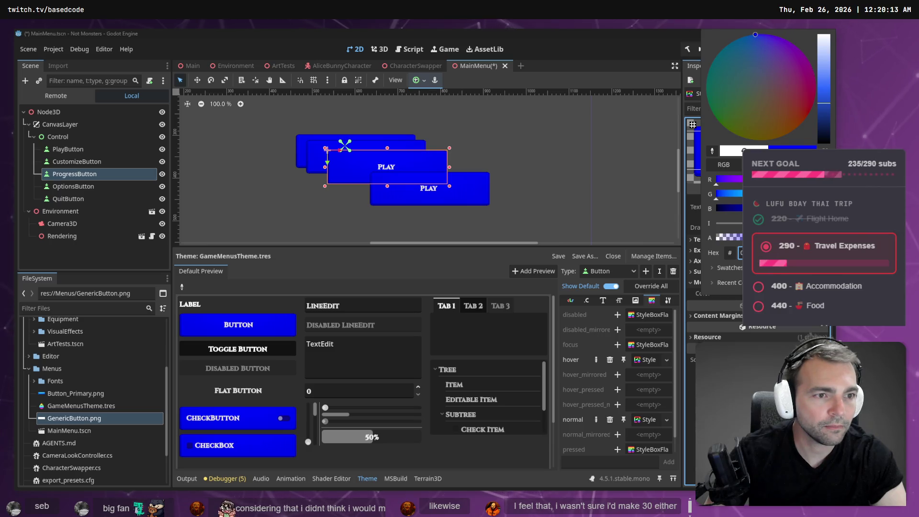
pyautogui.click(730, 252)
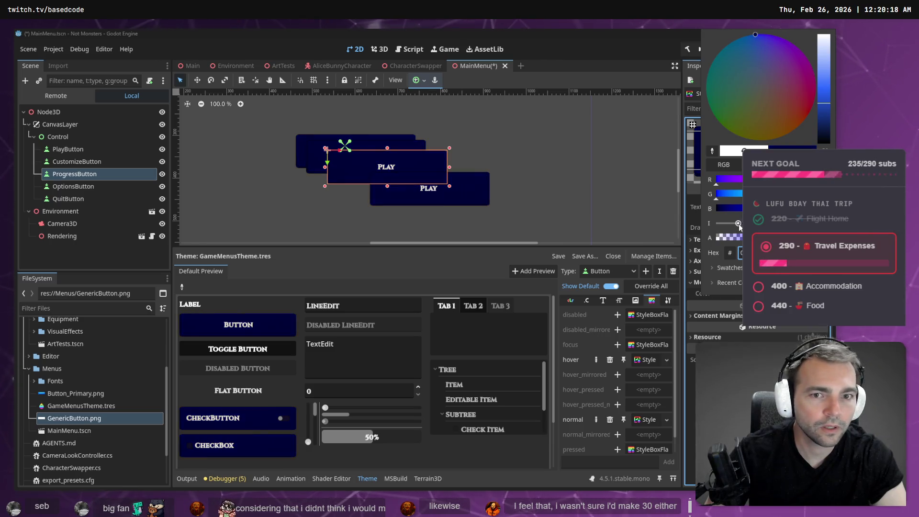
pyautogui.click(729, 252)
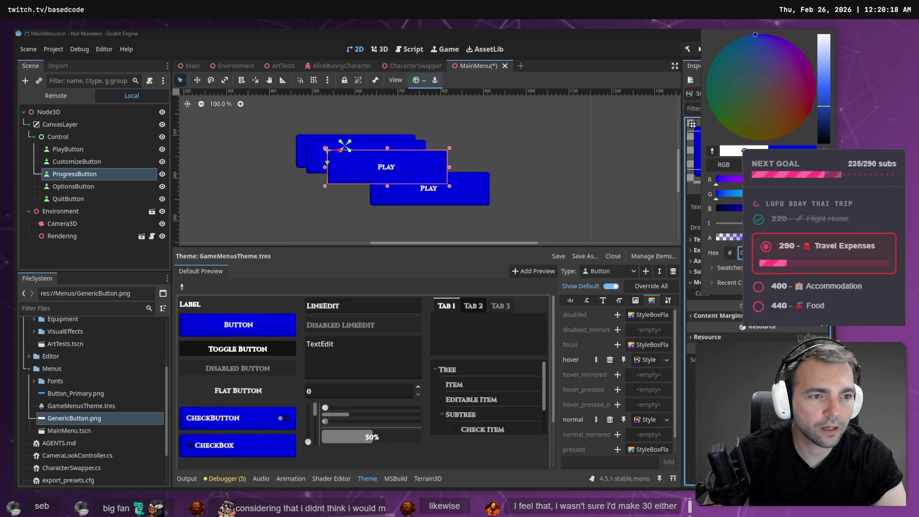
pyautogui.moveTo(755, 34)
pyautogui.mouseDown()
pyautogui.moveTo(716, 115)
pyautogui.moveTo(775, 42)
pyautogui.moveTo(758, 48)
pyautogui.moveTo(766, 55)
pyautogui.mouseUp()
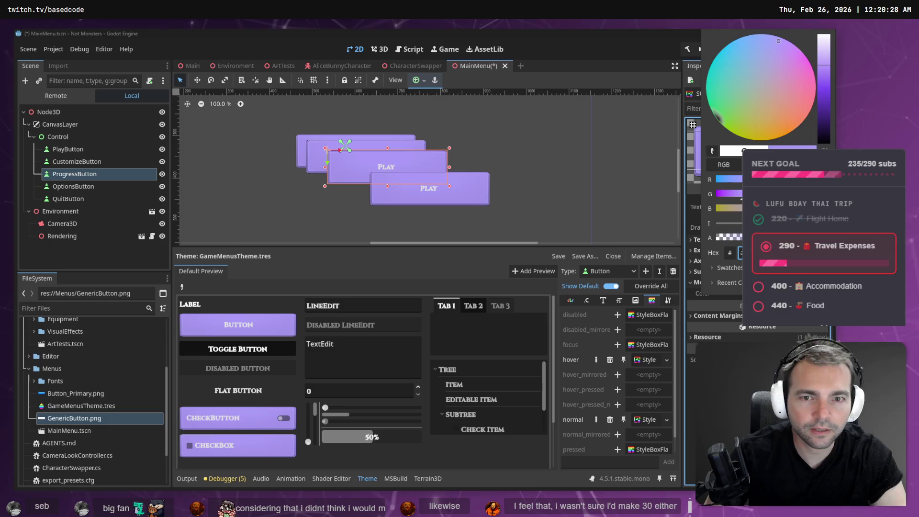
pyautogui.press('Escape')
# Glance at the browser, return to Godot and reopen the tint colour picker.
pyautogui.hotkey('alt', 'Tab')
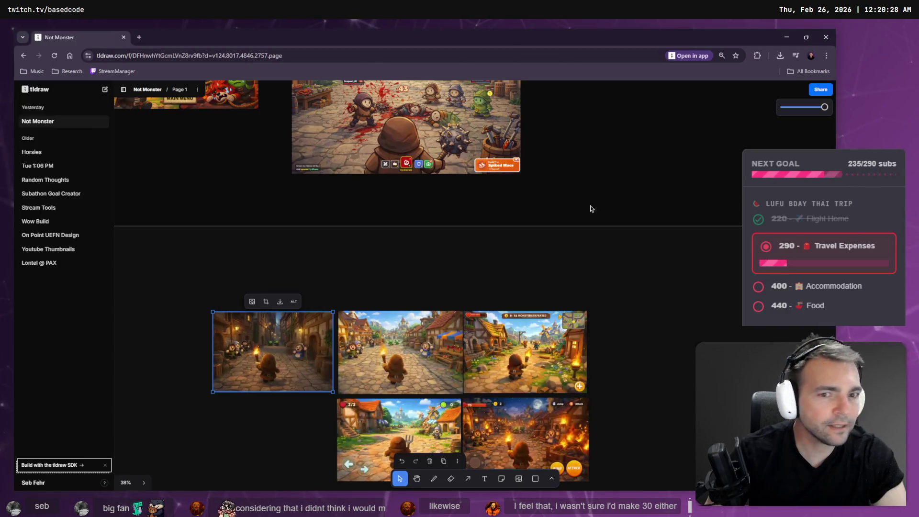
pyautogui.hotkey('alt', 'Tab')
pyautogui.hotkey('alt', 'Tab')
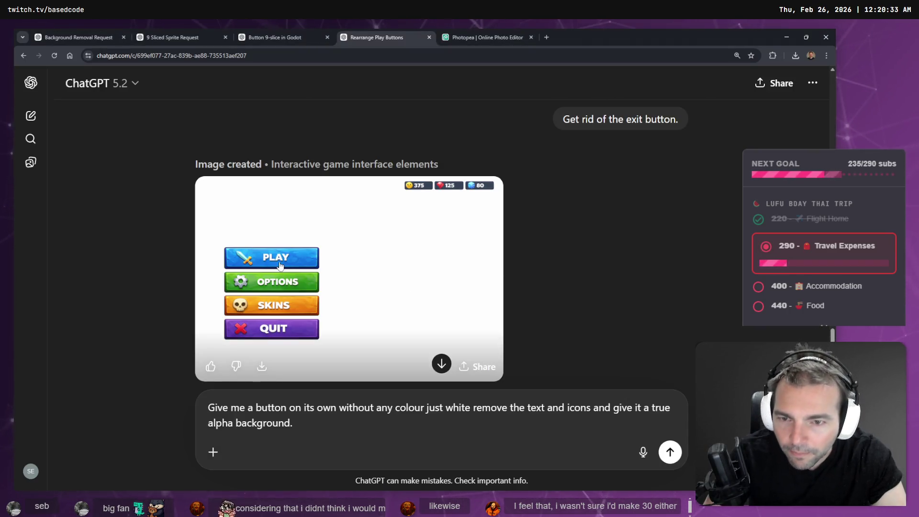
pyautogui.hotkey('alt', 'Tab')
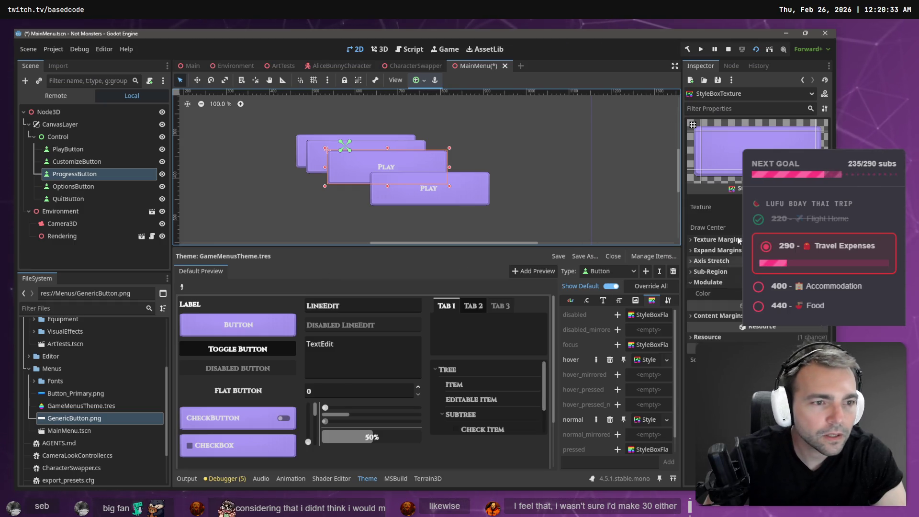
pyautogui.click(766, 293)
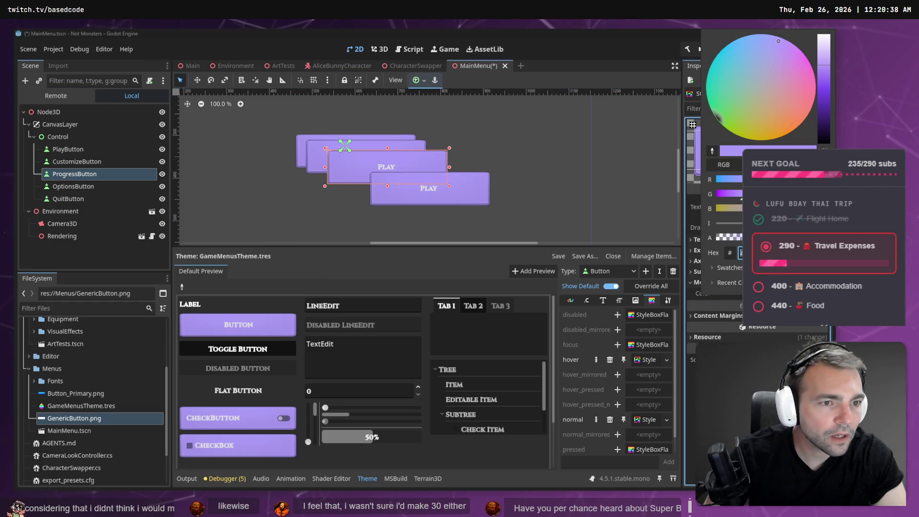
# Fine-tune the Modulate tint into a more saturated purple.
pyautogui.click(763, 37)
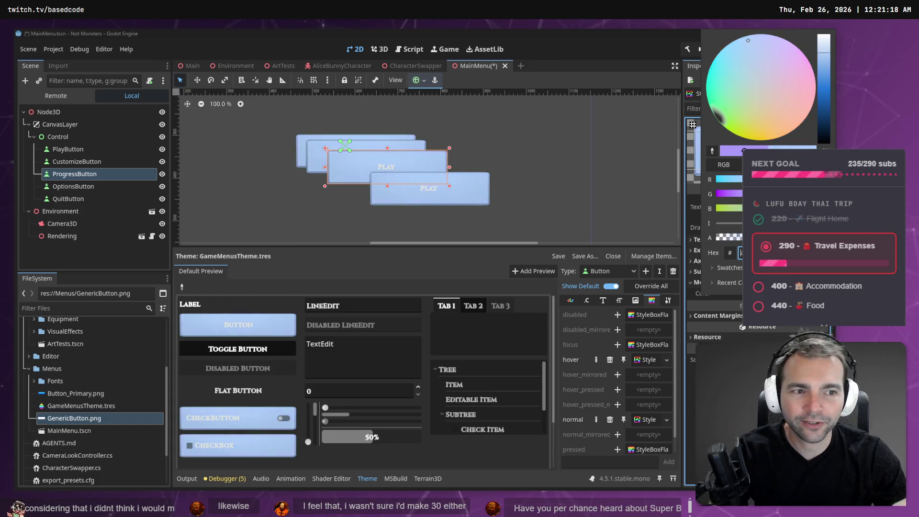
pyautogui.click(777, 40)
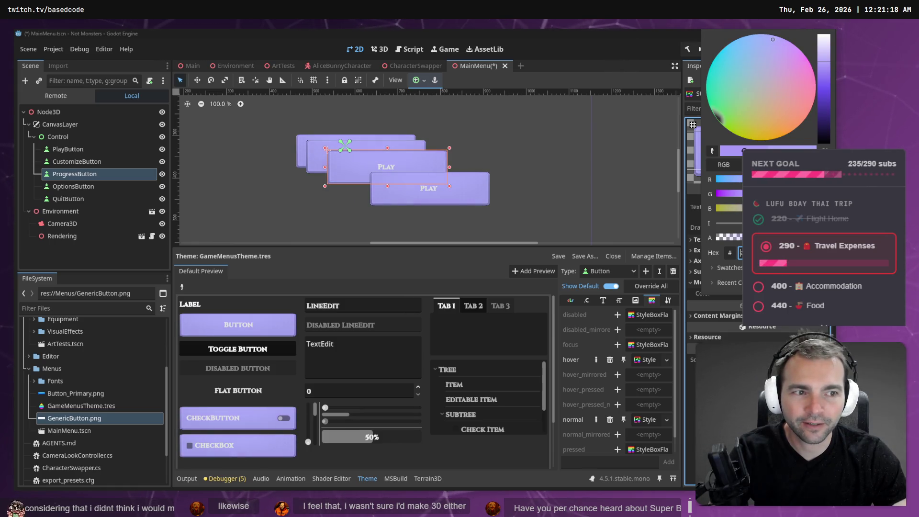
pyautogui.click(771, 45)
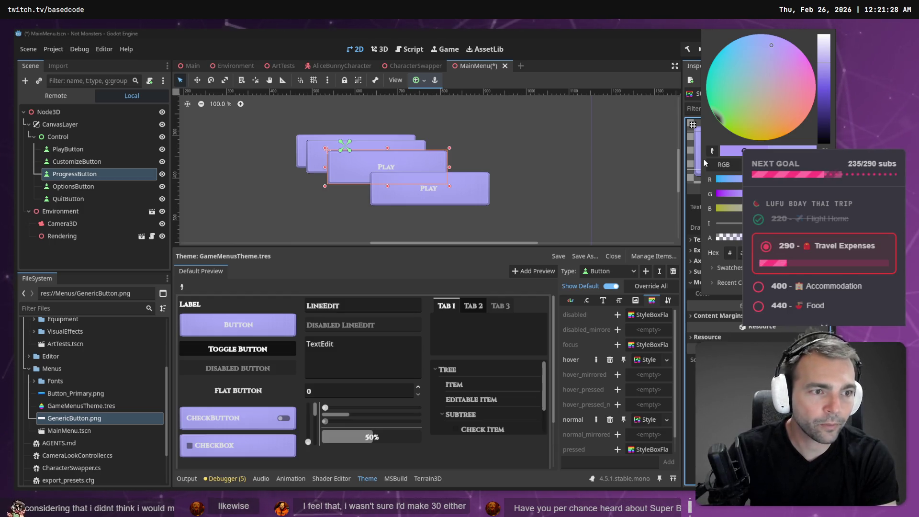
pyautogui.click(784, 47)
pyautogui.press('Escape')
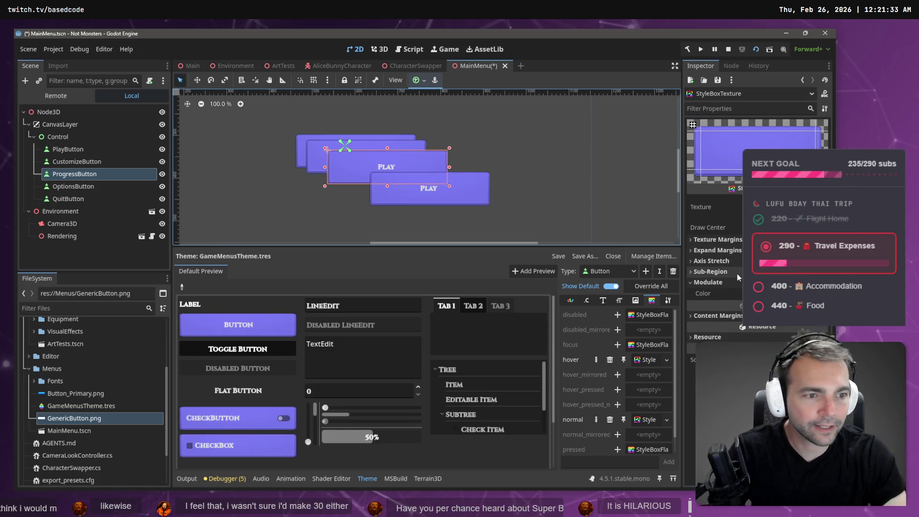
# Change the Modulate tint to a bright blue by lowering red and adjusting green.
pyautogui.click(785, 293)
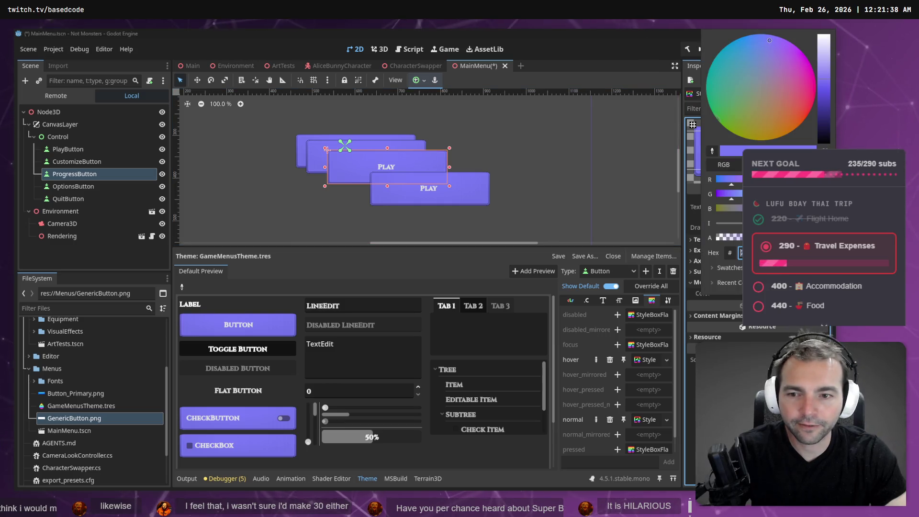
pyautogui.moveTo(731, 184); pyautogui.dragTo(710, 184)
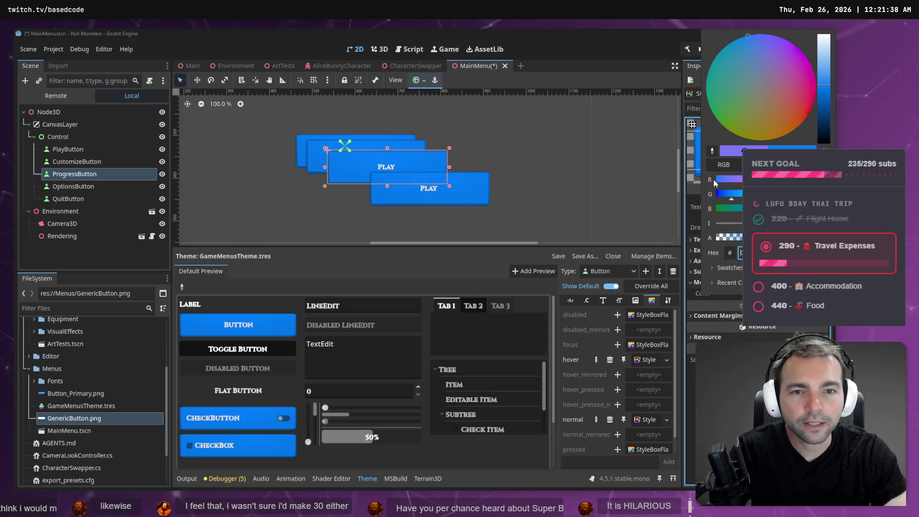
pyautogui.moveTo(728, 195); pyautogui.dragTo(730, 198)
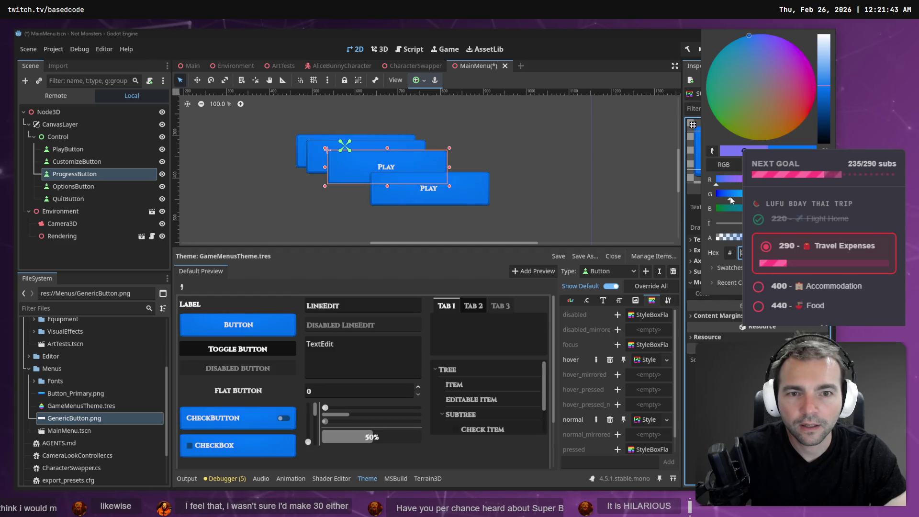
pyautogui.click(604, 59)
# Save the main menu scene, test-run the game, then check the button in the theme preview.
pyautogui.hotkey('alt', 'Tab')
pyautogui.hotkey('alt', 'Tab')
pyautogui.hotkey('alt', 'Tab')
pyautogui.hotkey('alt', 'Tab')
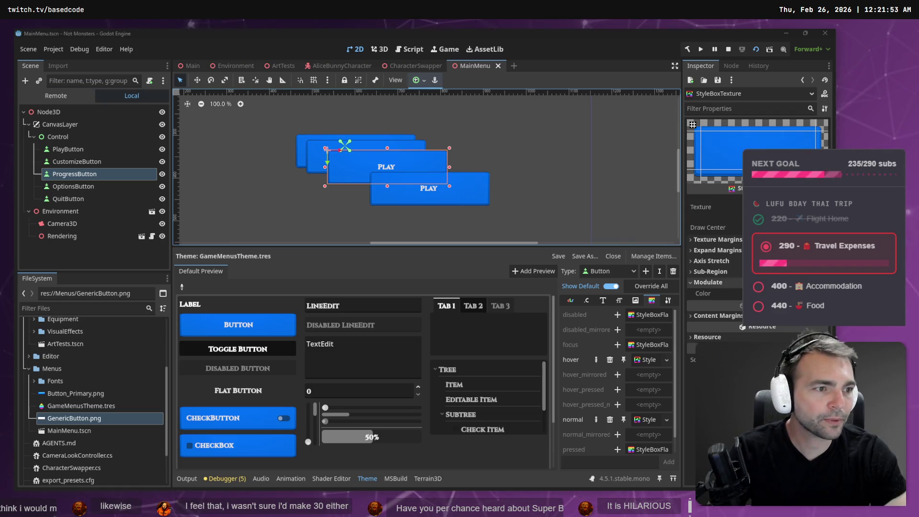
pyautogui.hotkey('alt', 'Tab')
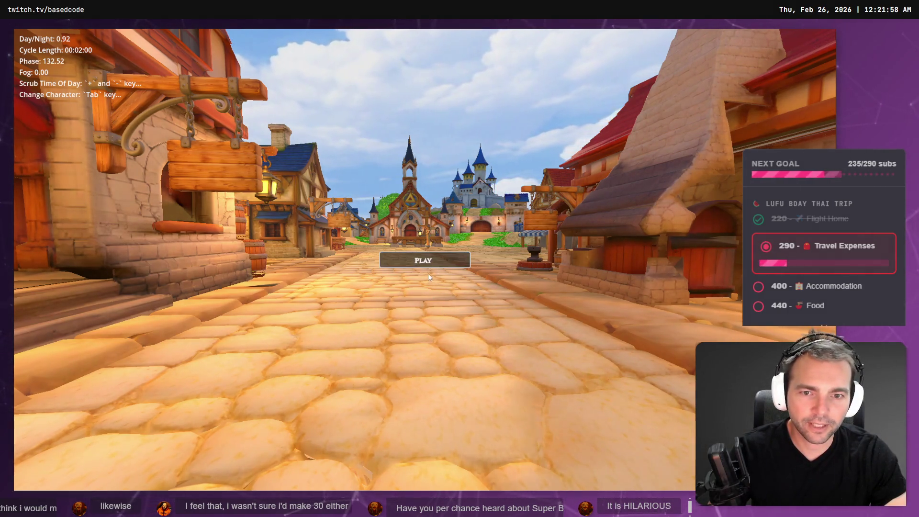
pyautogui.hotkey('alt', 'Tab')
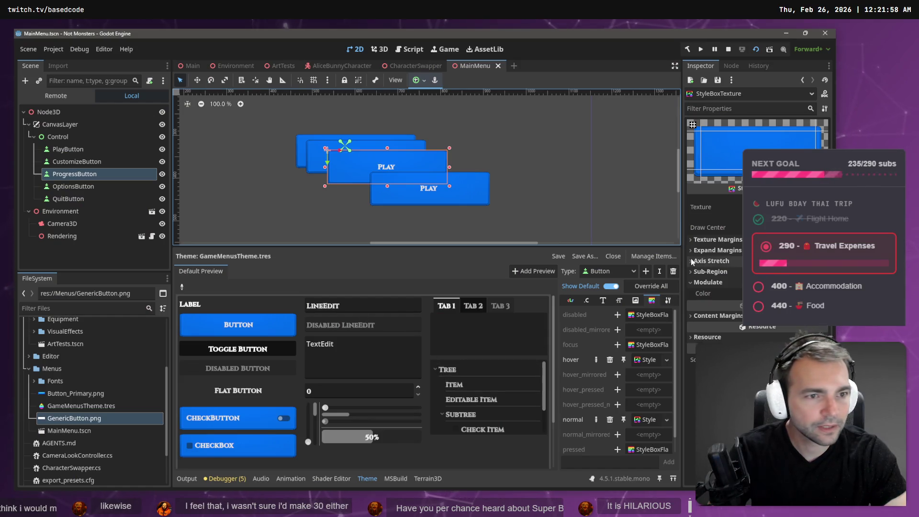
pyautogui.click(256, 324)
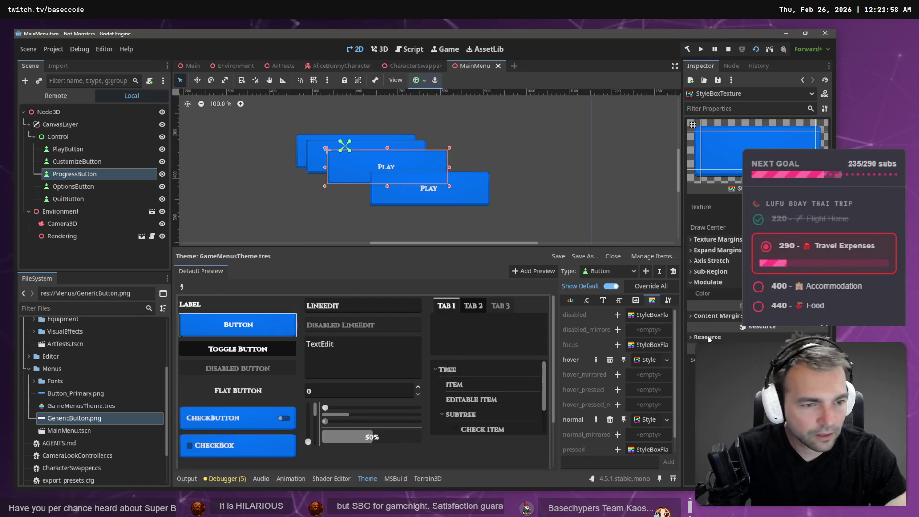
# Open the hover StyleBoxTexture and expand its Texture Margins, Expand Margins and Axis Stretch sections.
pyautogui.click(647, 360)
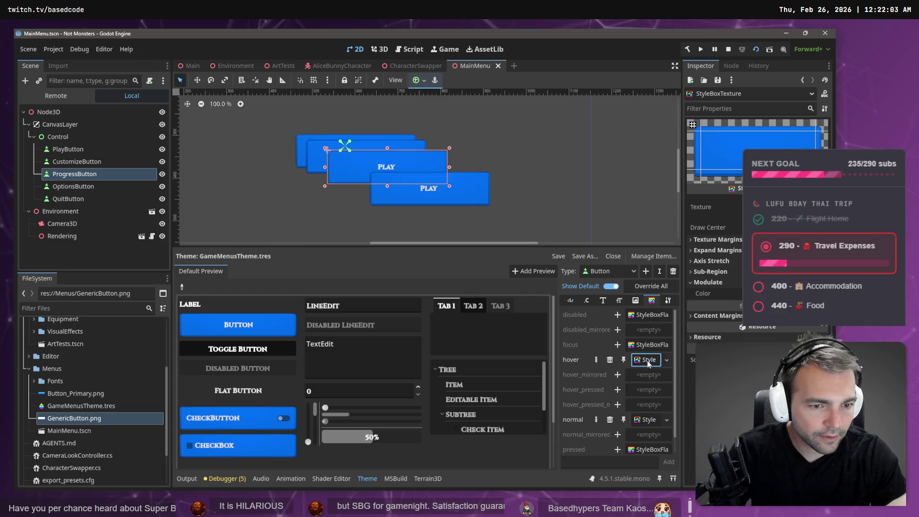
pyautogui.click(717, 240)
pyautogui.click(711, 319)
pyautogui.click(717, 309)
pyautogui.scroll(-1, 736, 324)
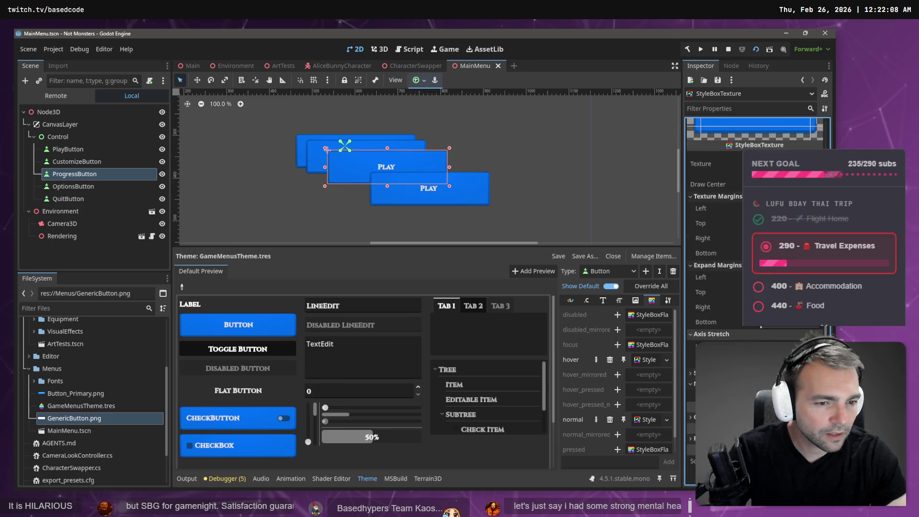
pyautogui.scroll(1, 736, 323)
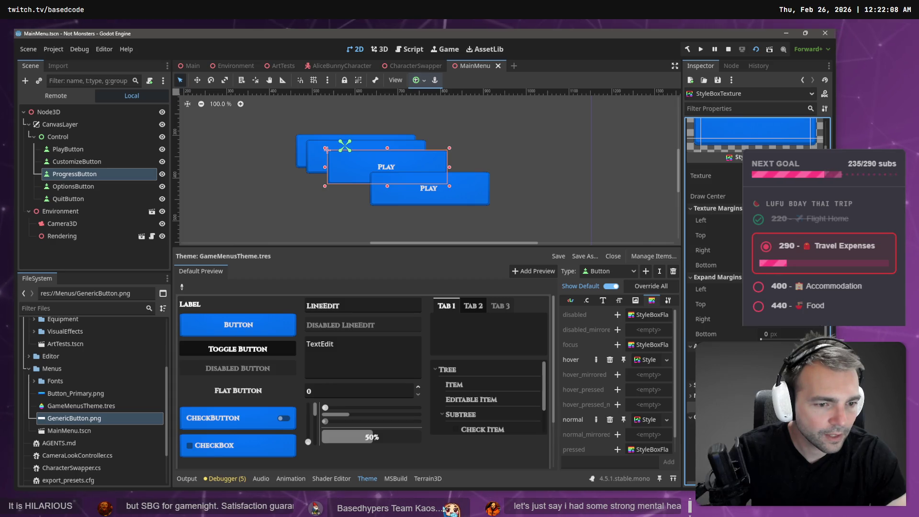
pyautogui.scroll(-1, 736, 324)
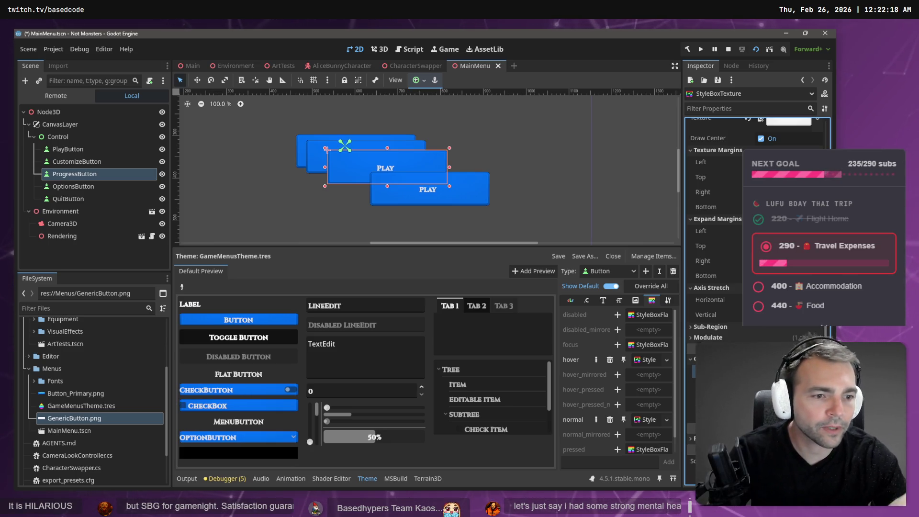
pyautogui.scroll(3, 727, 277)
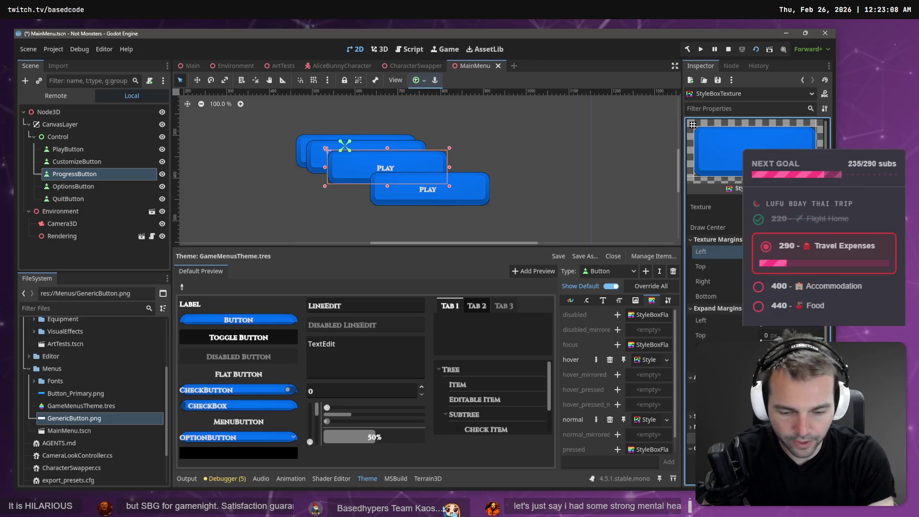
# Select the Control node, save with Ctrl+S, and run the game to view the blue PLAY button.
pyautogui.click(510, 153)
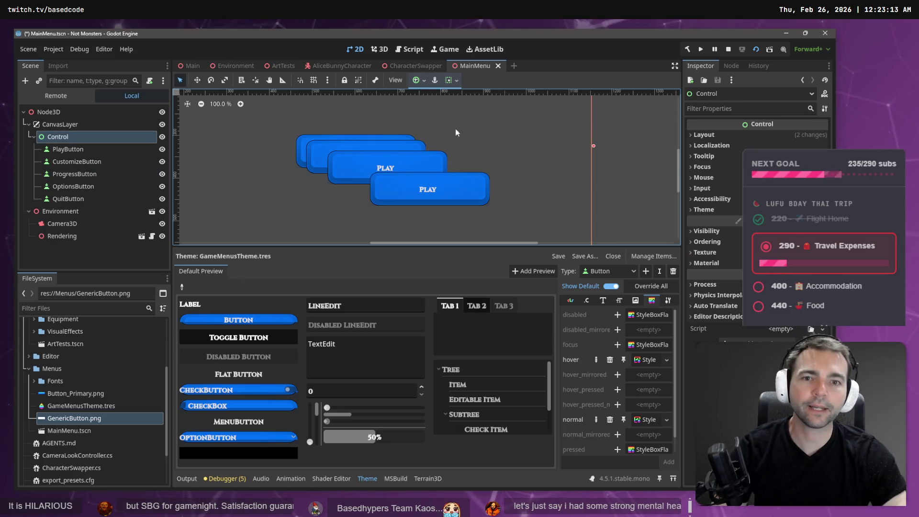
pyautogui.hotkey('ctrl', 's')
pyautogui.press('F5')
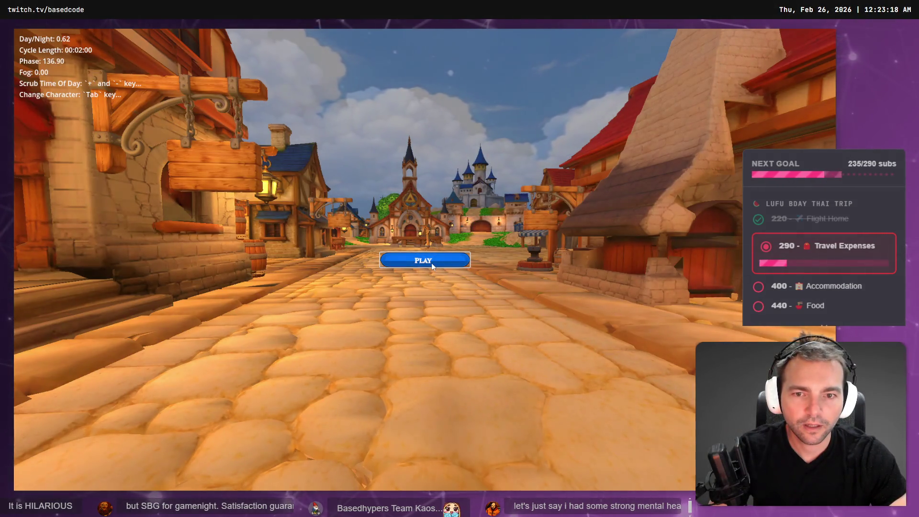
pyautogui.click(431, 263)
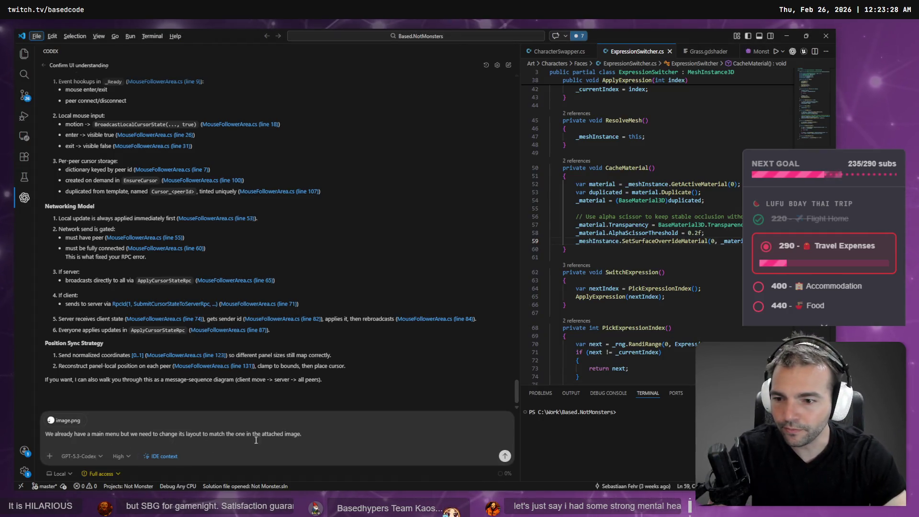
pyautogui.write('We already have a main menu but we need to change its layout to match the one in the attached image.')
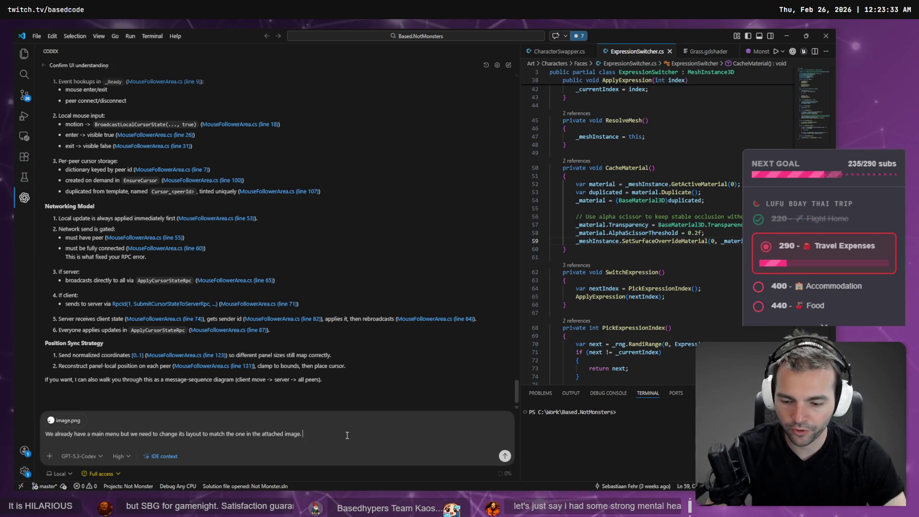
# Dictate and send Codex the left-aligned, recoloured, renamed menu request, then view Fork's local changes.
pyautogui.press('super+h')
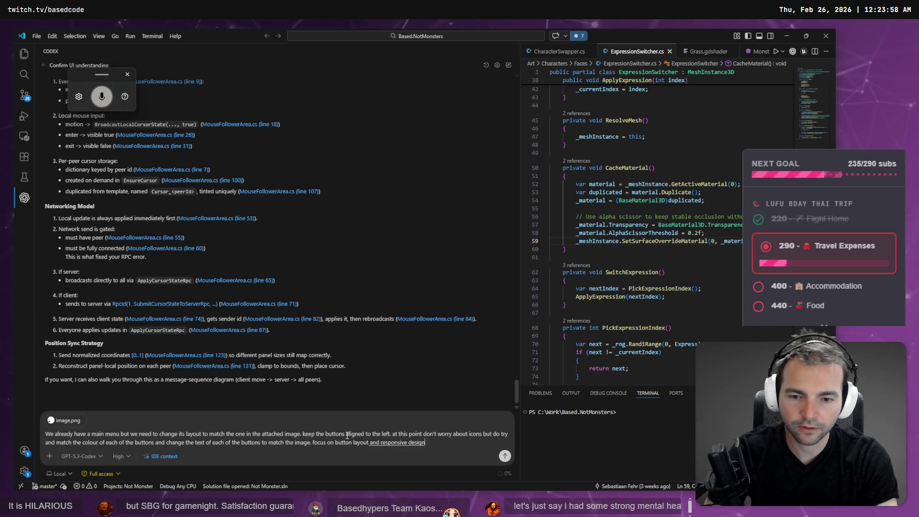
pyautogui.press('Return')
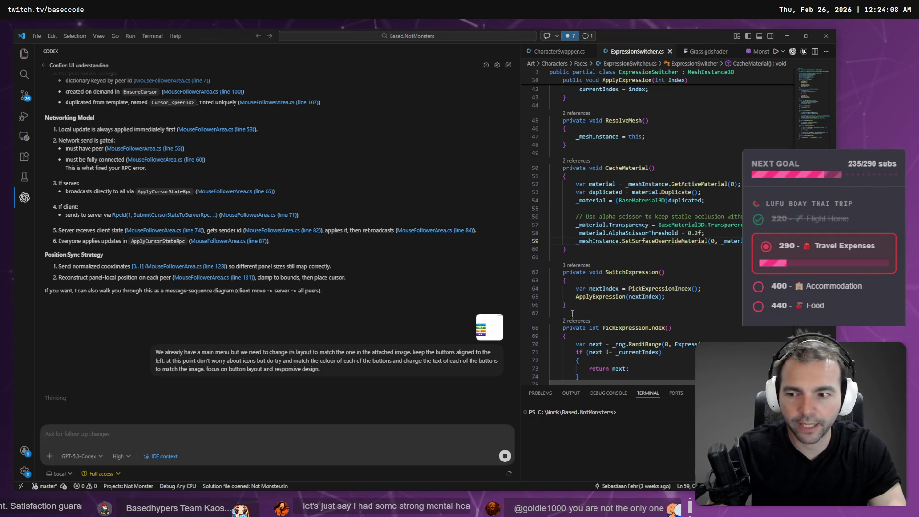
pyautogui.hotkey('alt', 'Tab')
pyautogui.click(71, 84)
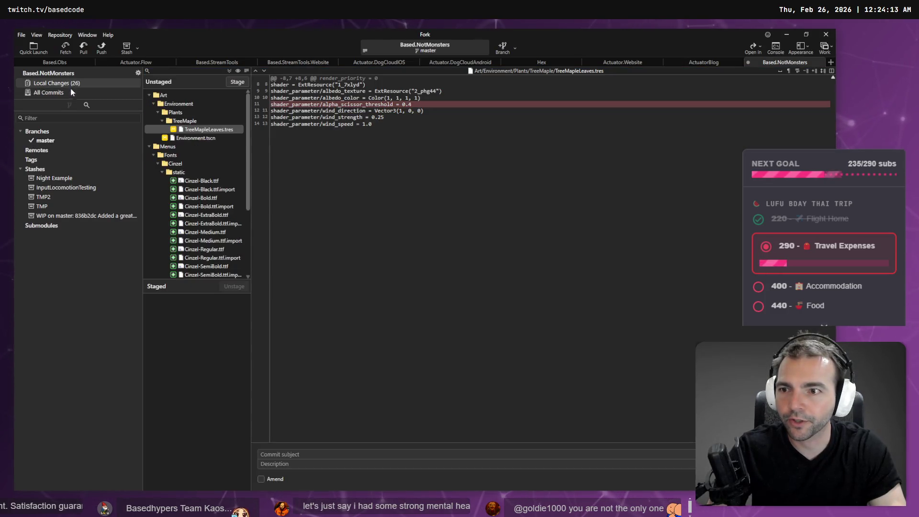
# Stage MainMenu.tscn and GameMenusTheme.tres in Fork's local changes.
pyautogui.scroll(-4, 218, 160)
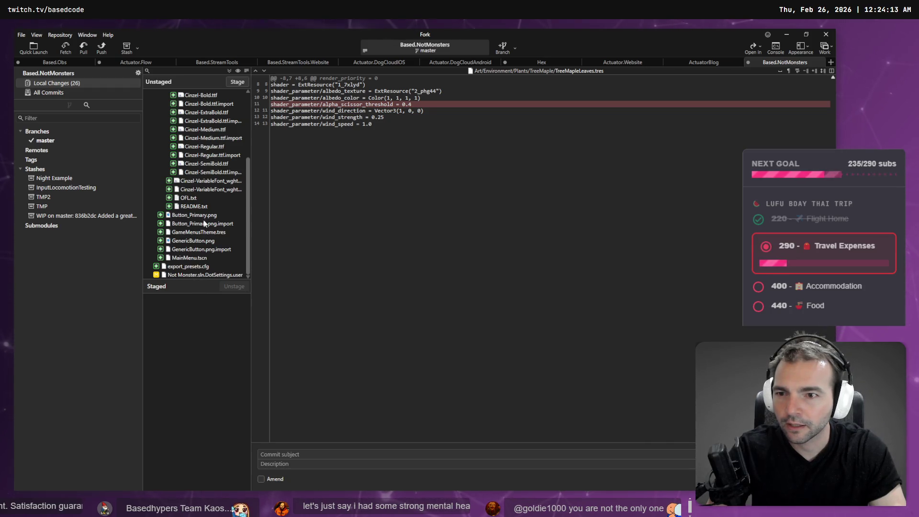
pyautogui.scroll(4, 204, 225)
pyautogui.click(158, 164)
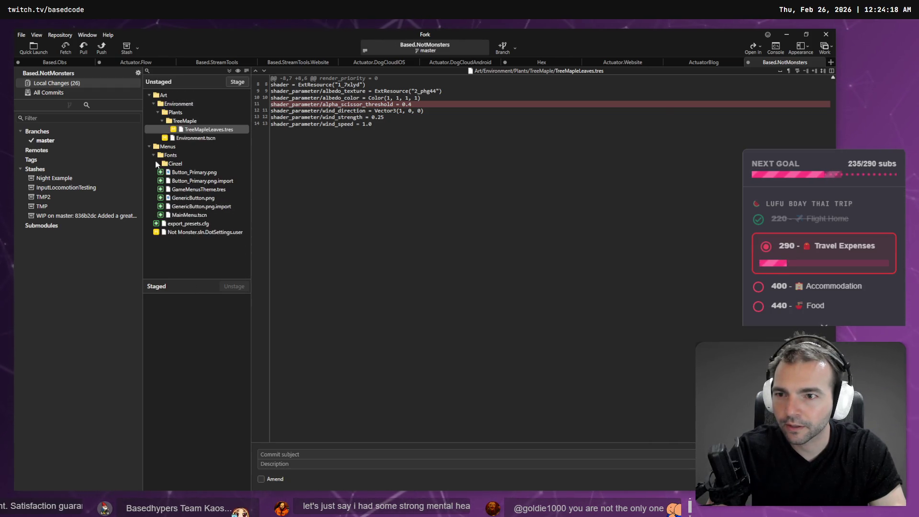
pyautogui.click(190, 215)
pyautogui.click(237, 82)
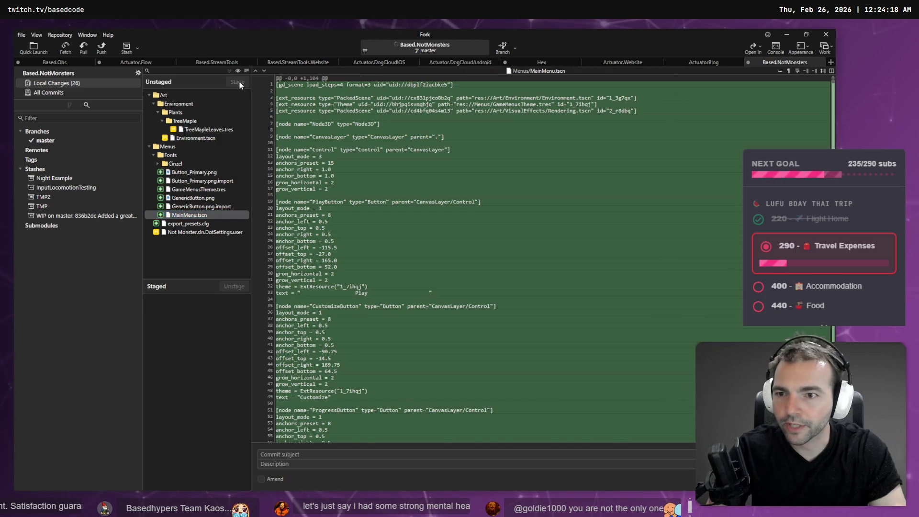
pyautogui.click(196, 309)
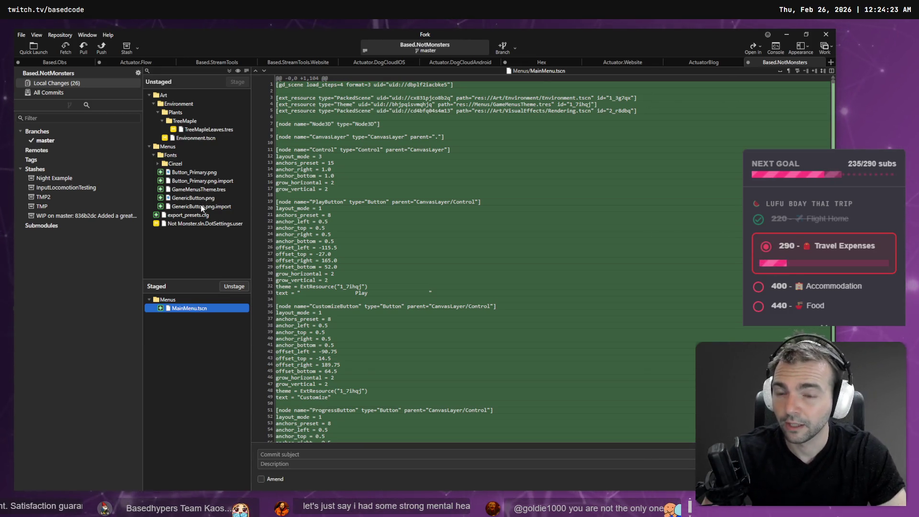
pyautogui.click(197, 189)
pyautogui.click(231, 81)
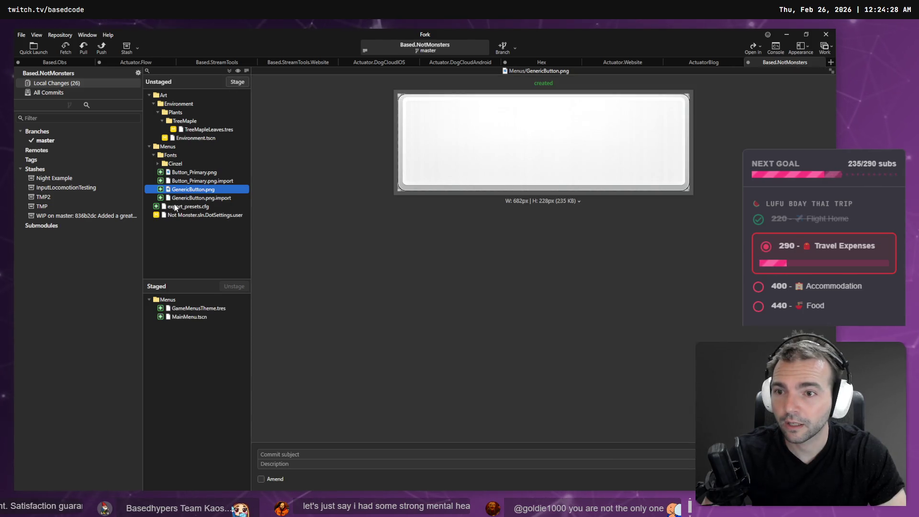
# Restart Fork to install its pending 2.16 update.
pyautogui.hotkey('alt', 'Tab')
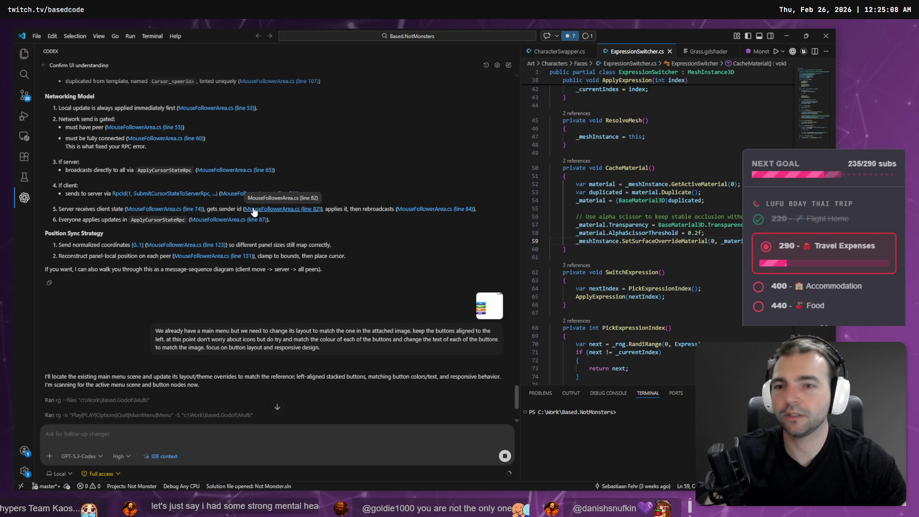
pyautogui.hotkey('alt', 'Tab')
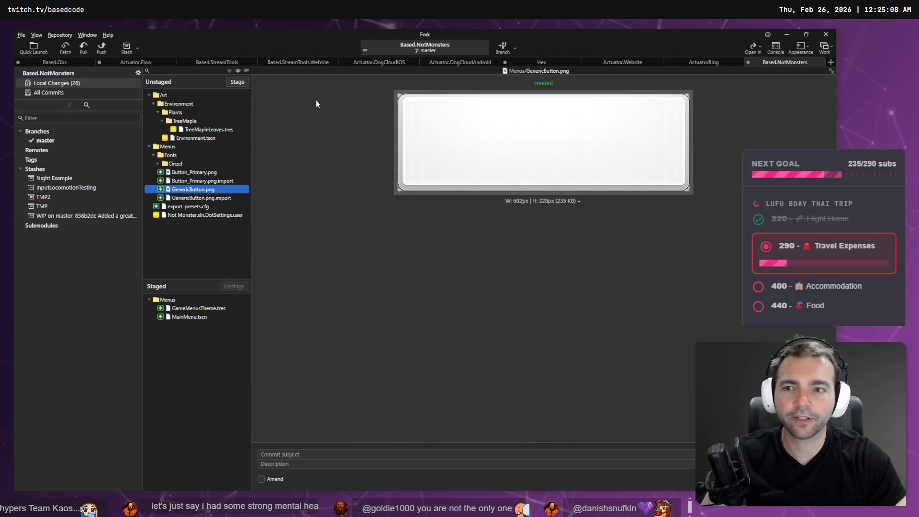
pyautogui.click(369, 185)
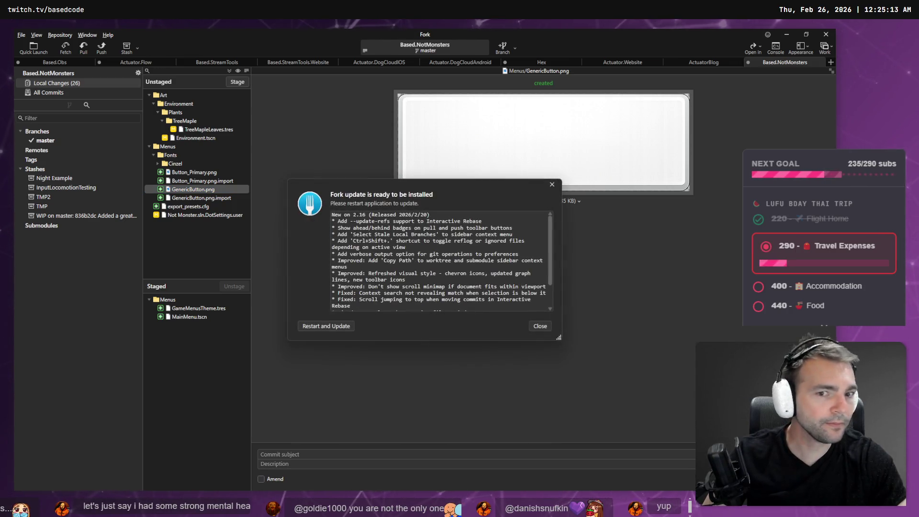
pyautogui.click(345, 329)
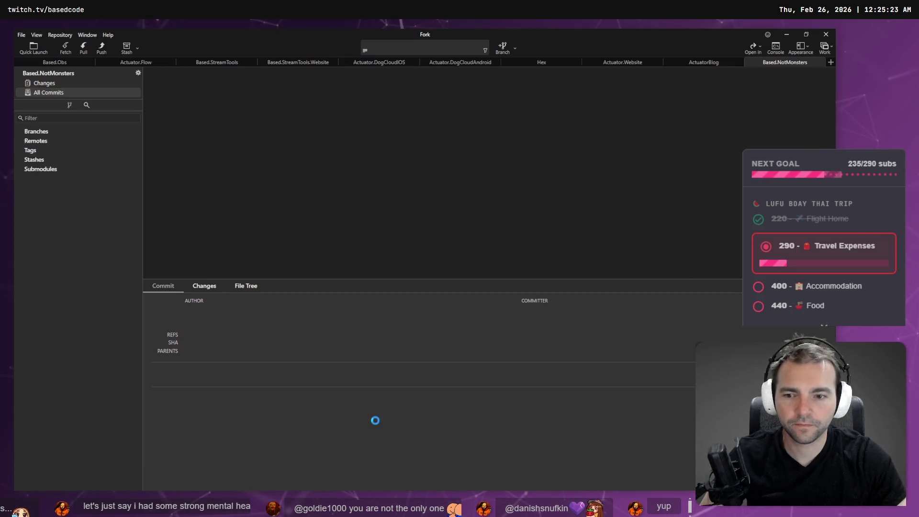
pyautogui.hotkey('alt', 'Tab')
# Replace the old ChatGPT prompt with a dictated request to restore the original buttons' texturing and modelling.
pyautogui.hotkey('ctrl', 'a')
pyautogui.press('BackSpace')
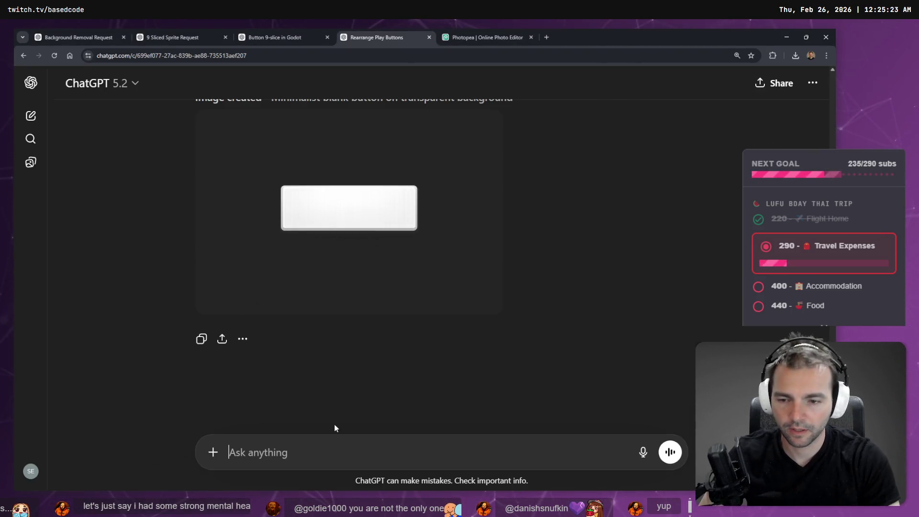
pyautogui.press('super+h')
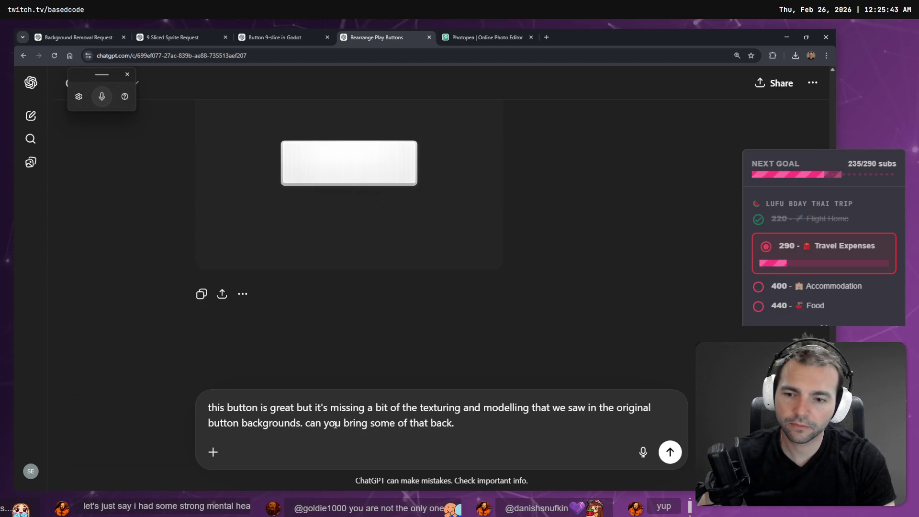
pyautogui.press('Return')
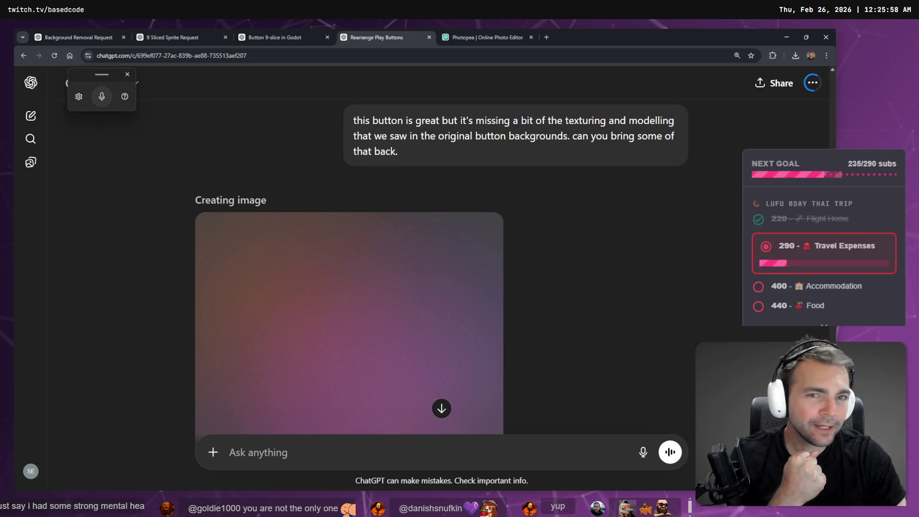
pyautogui.scroll(-4, 610, 233)
pyautogui.scroll(2, 613, 237)
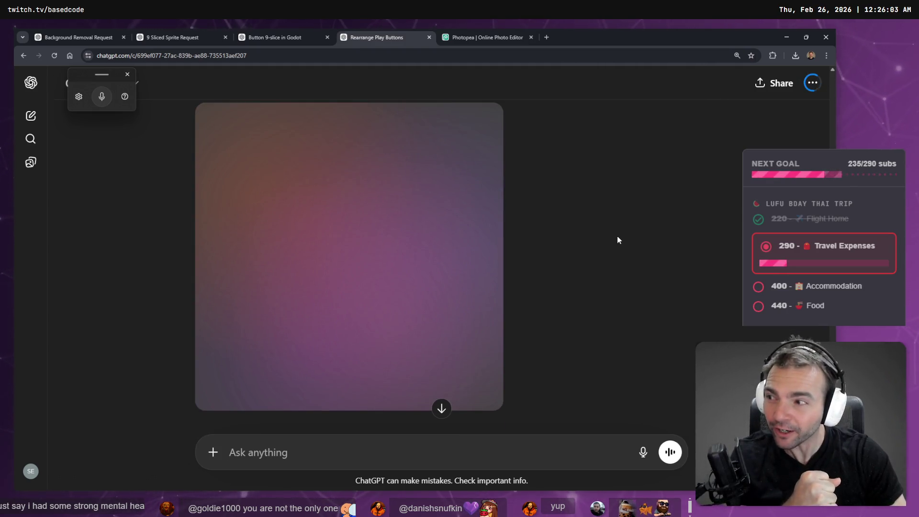
# Return to the Rearrange Play Buttons chat and close the voice widget while the white button image generates.
pyautogui.click(483, 37)
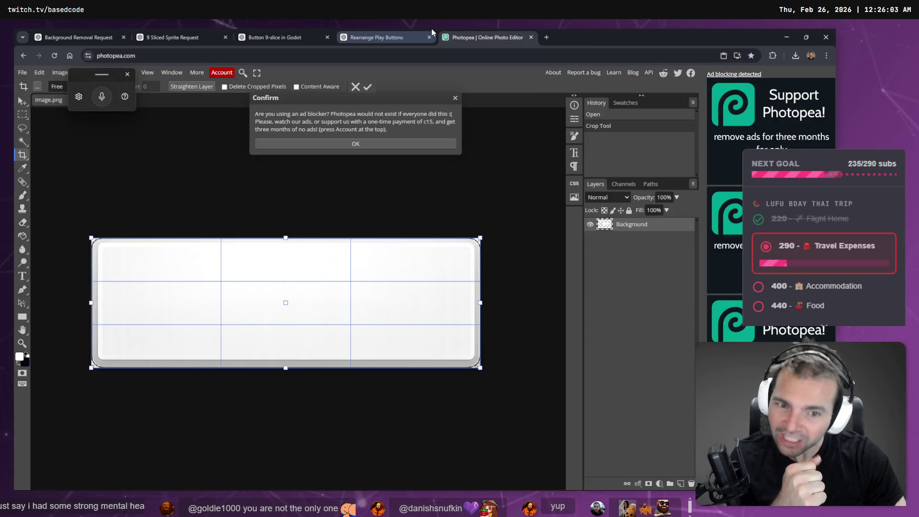
pyautogui.click(394, 35)
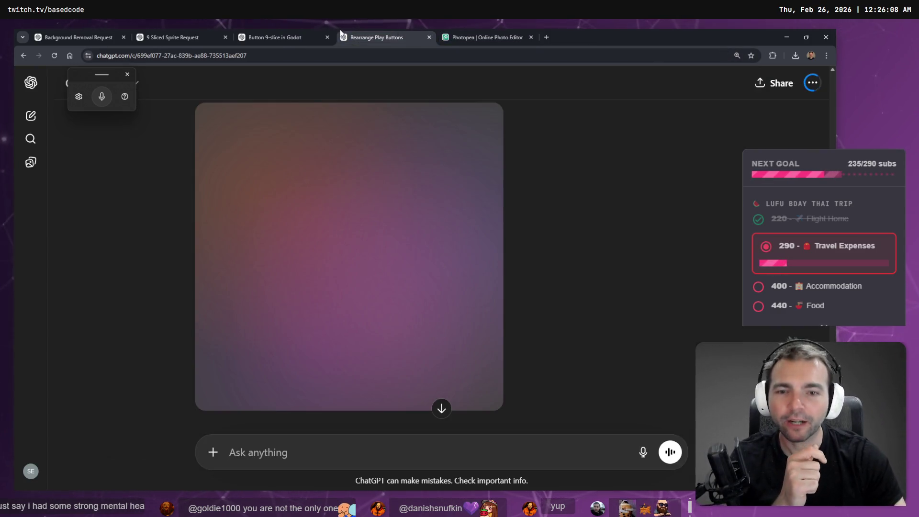
pyautogui.click(258, 32)
pyautogui.click(377, 31)
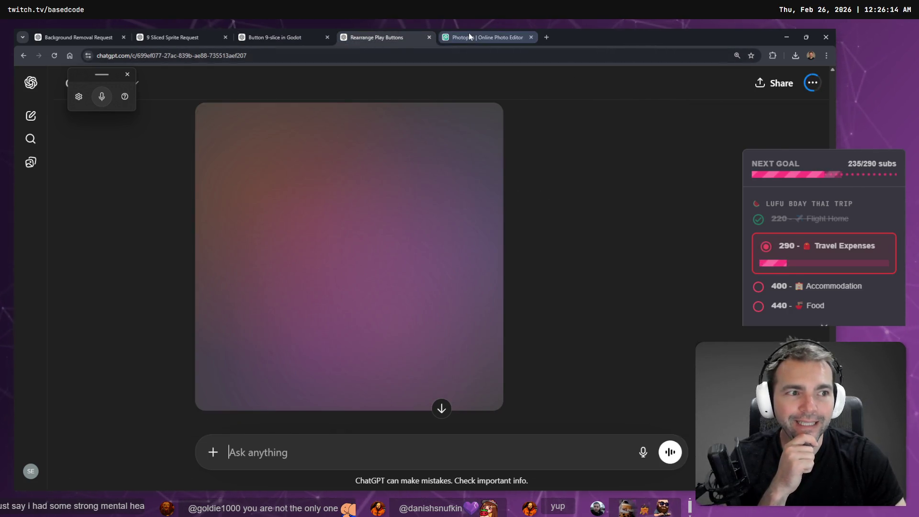
pyautogui.click(469, 33)
pyautogui.click(425, 36)
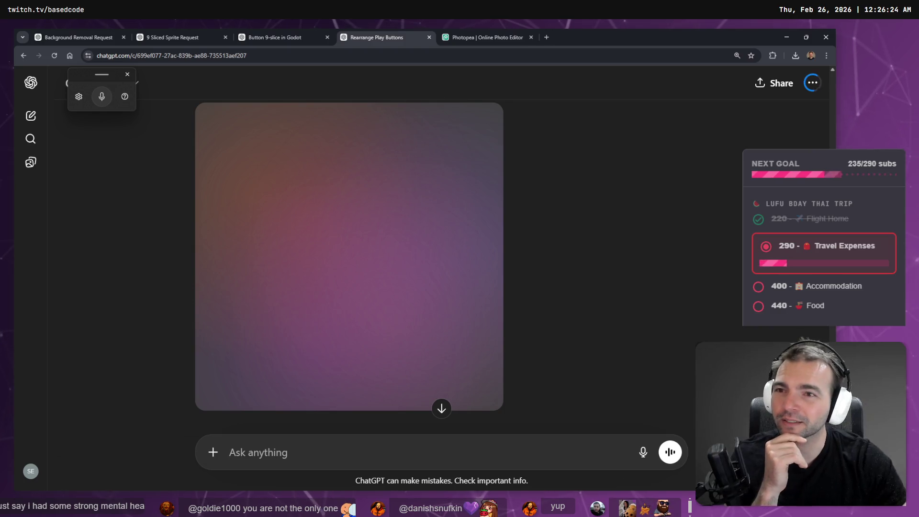
pyautogui.click(127, 75)
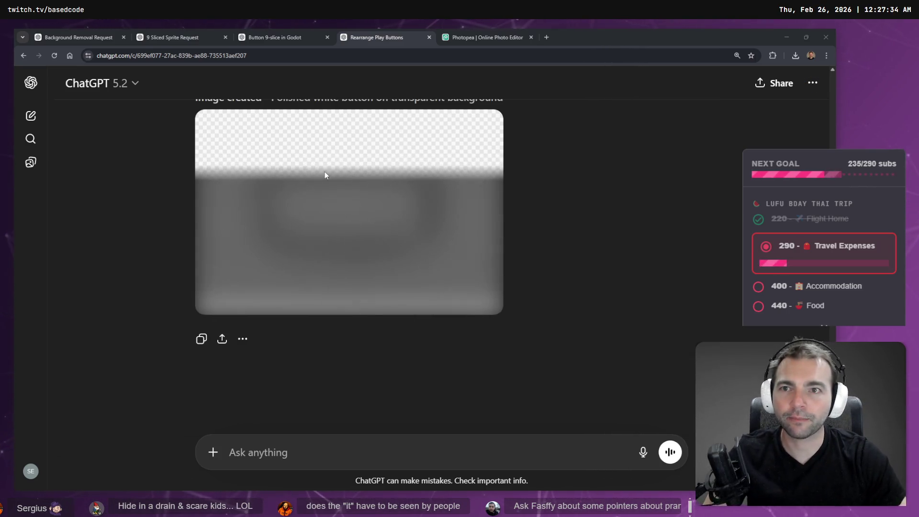
# Read Codex's summary reporting MultiMenu.tscn rebuilt, then close the MainMenu scene in Godot.
pyautogui.hotkey('alt', 'Tab')
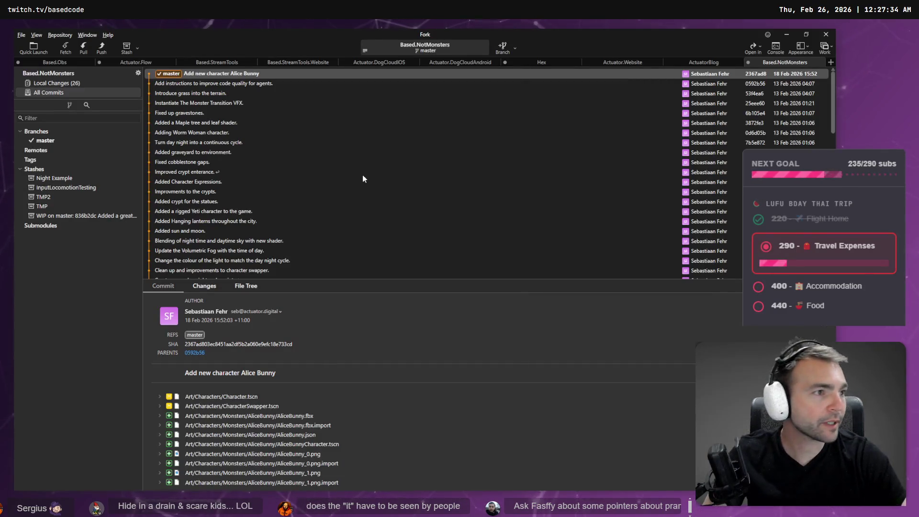
pyautogui.hotkey('alt', 'Tab')
pyautogui.scroll(-5, 115, 406)
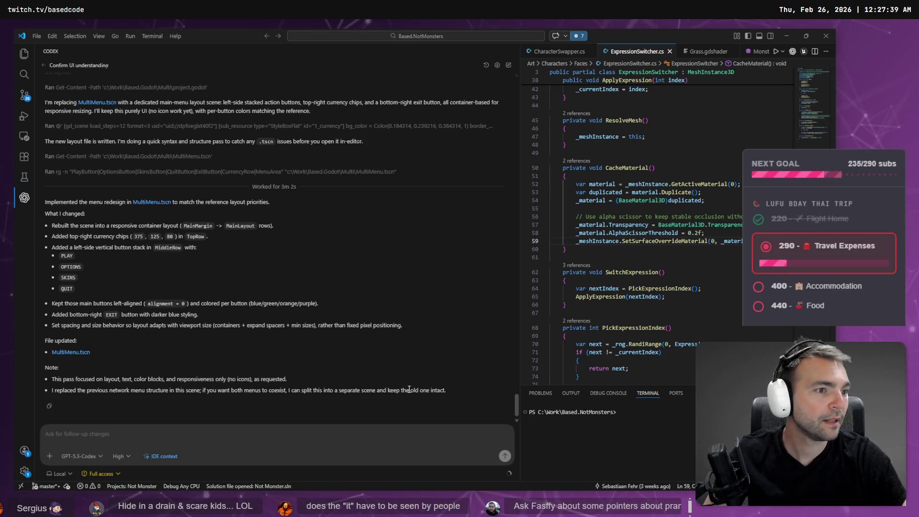
pyautogui.hotkey('alt', 'Tab')
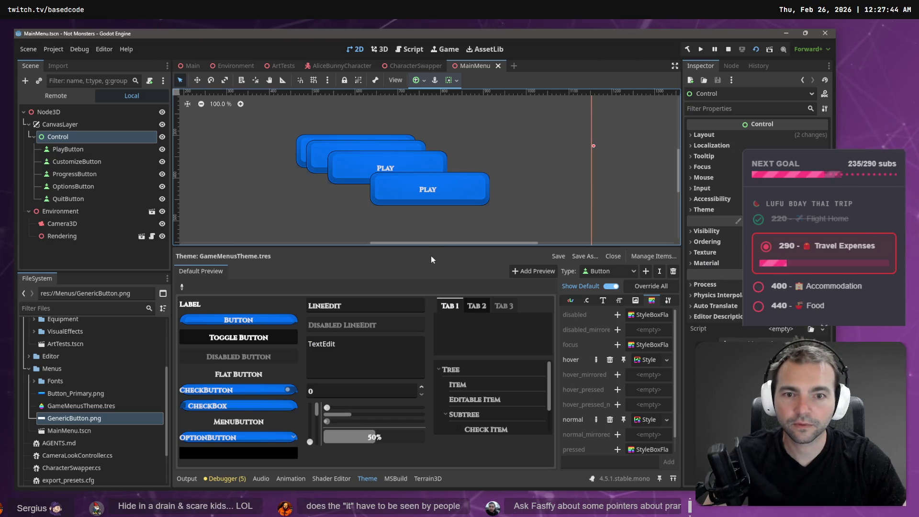
pyautogui.hotkey('alt', 'Tab')
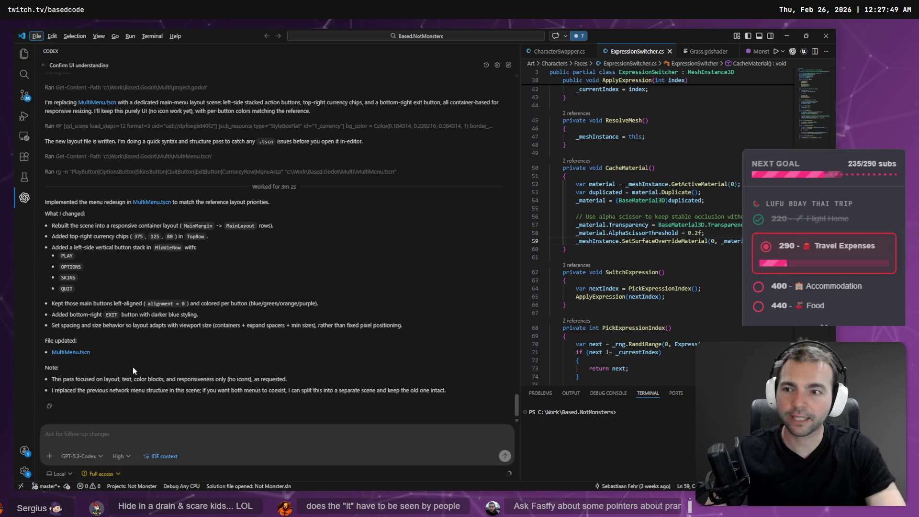
pyautogui.hotkey('alt', 'Tab')
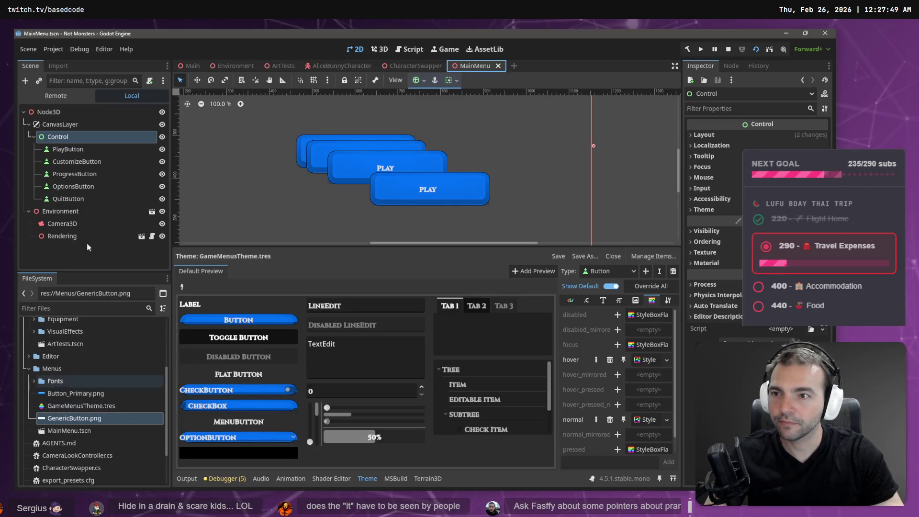
pyautogui.click(498, 65)
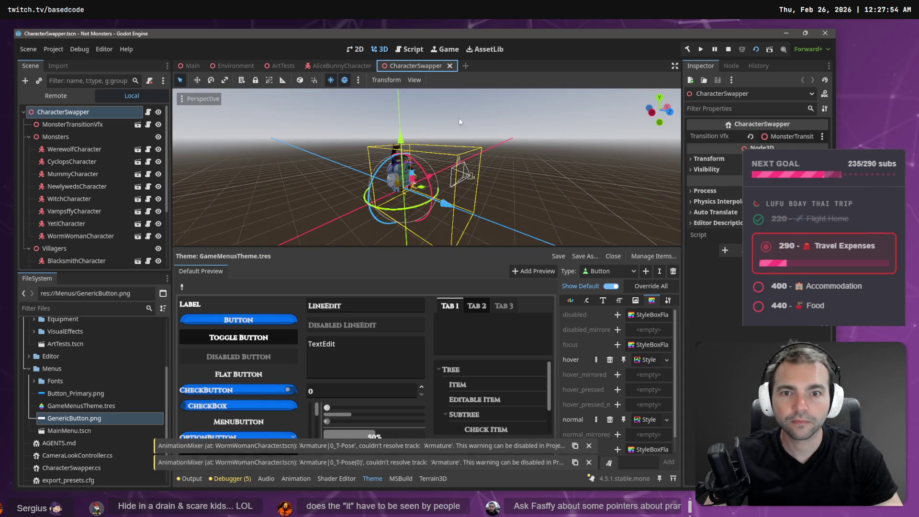
# Filter FileSystem for 'MainM', reopen MainMenu.tscn and enlarge the 2D scene view.
pyautogui.click(78, 308)
pyautogui.write('MainM')
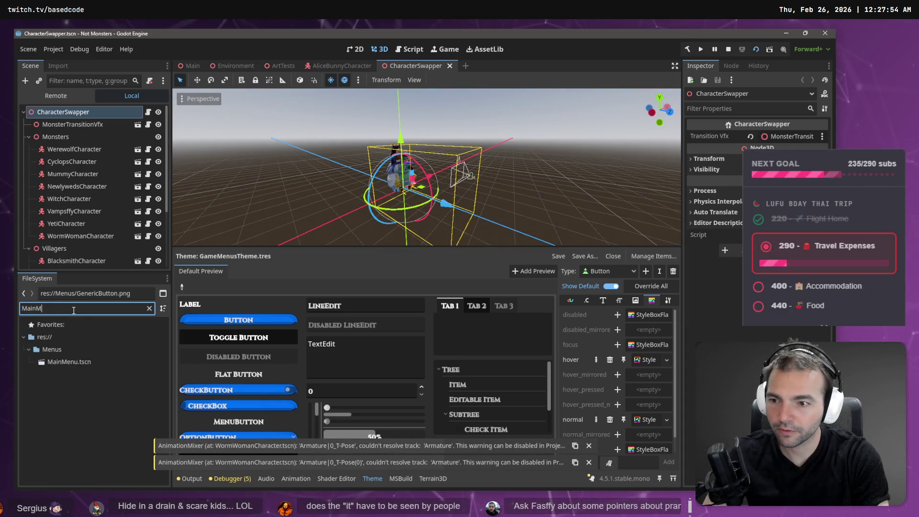
pyautogui.doubleClick(69, 361)
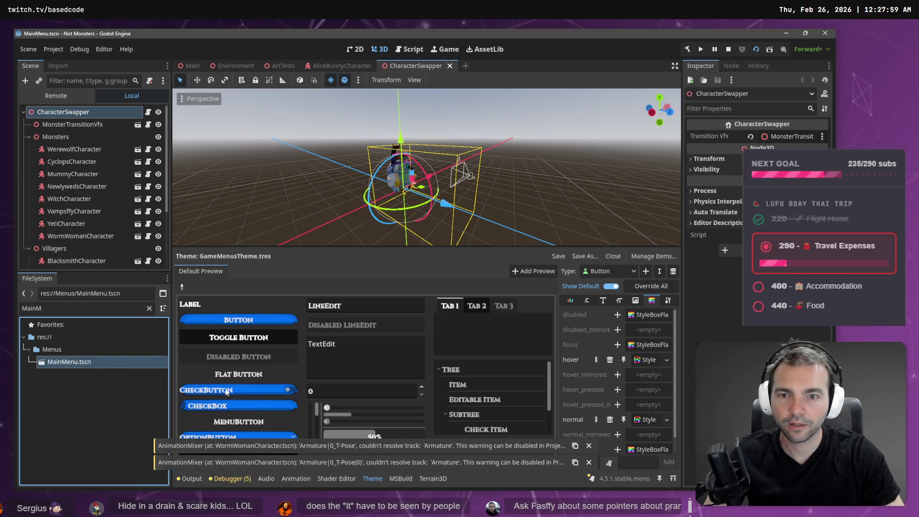
pyautogui.moveTo(346, 248); pyautogui.dragTo(345, 367)
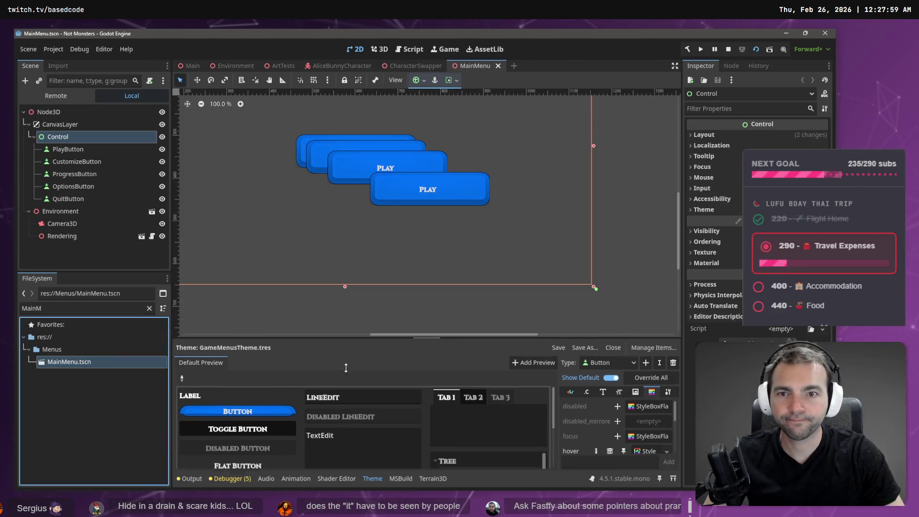
# Compare the still-old MainMenu scene against Codex's summary, then clear the file filter.
pyautogui.hotkey('alt', 'Tab')
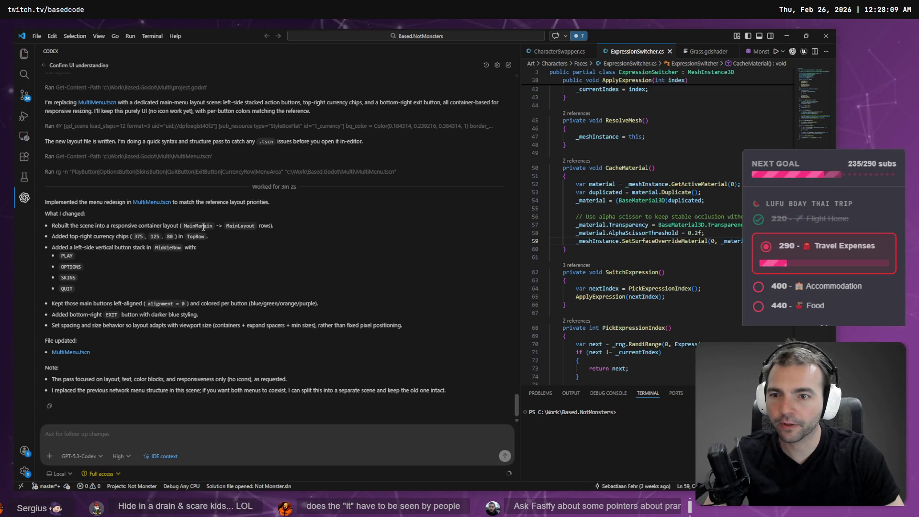
pyautogui.hotkey('alt', 'Tab')
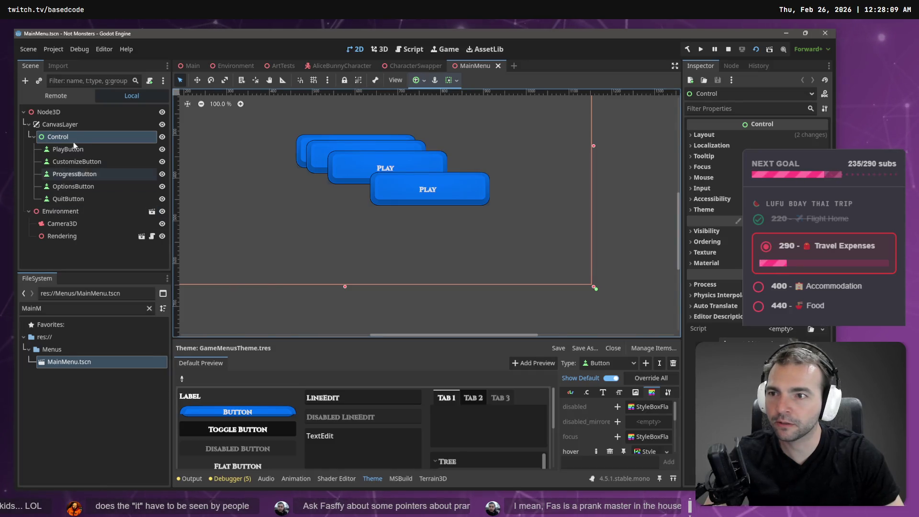
pyautogui.hotkey('alt', 'Tab')
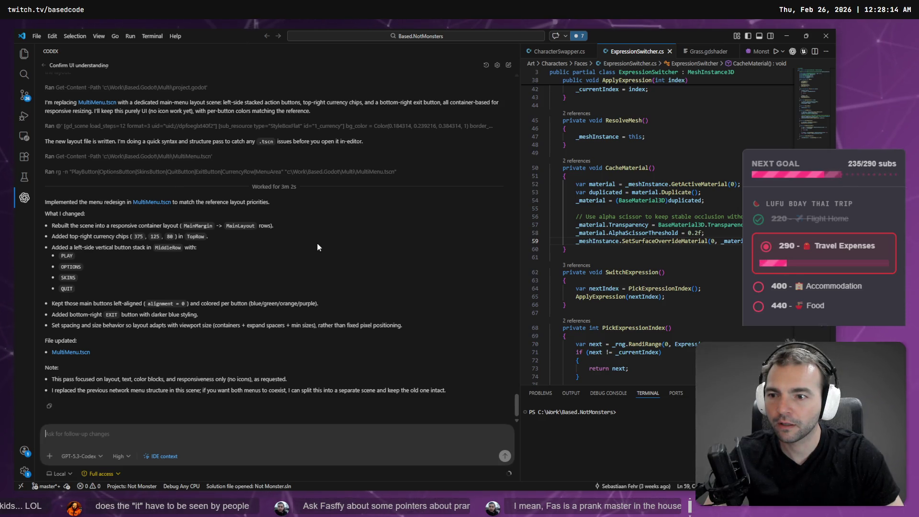
pyautogui.hotkey('alt', 'Tab')
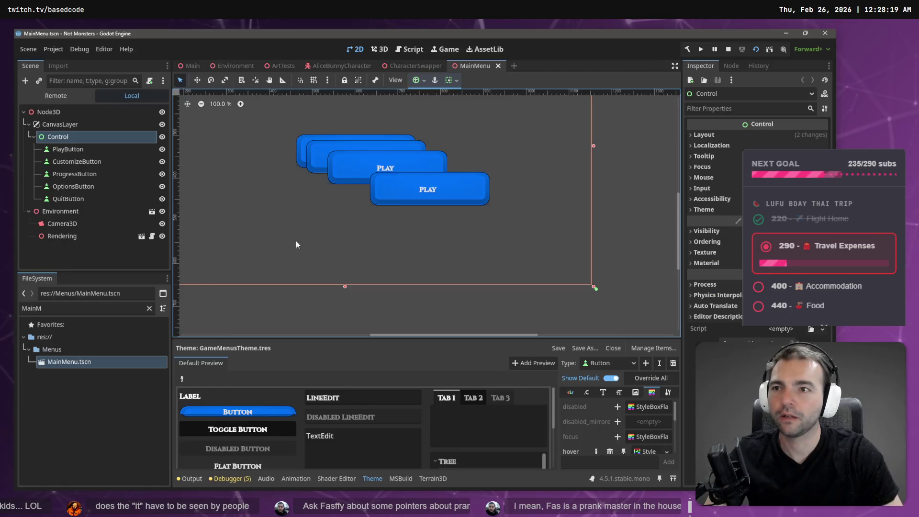
pyautogui.click(149, 308)
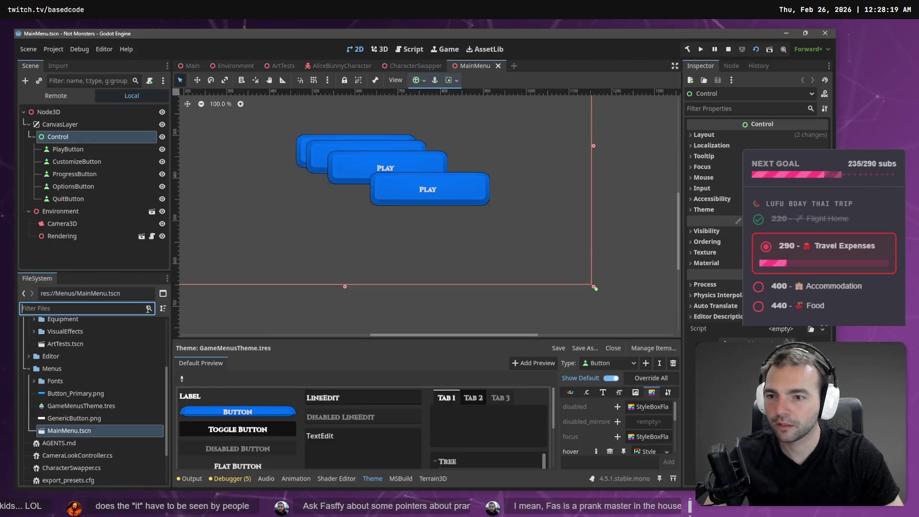
pyautogui.scroll(-3, 127, 421)
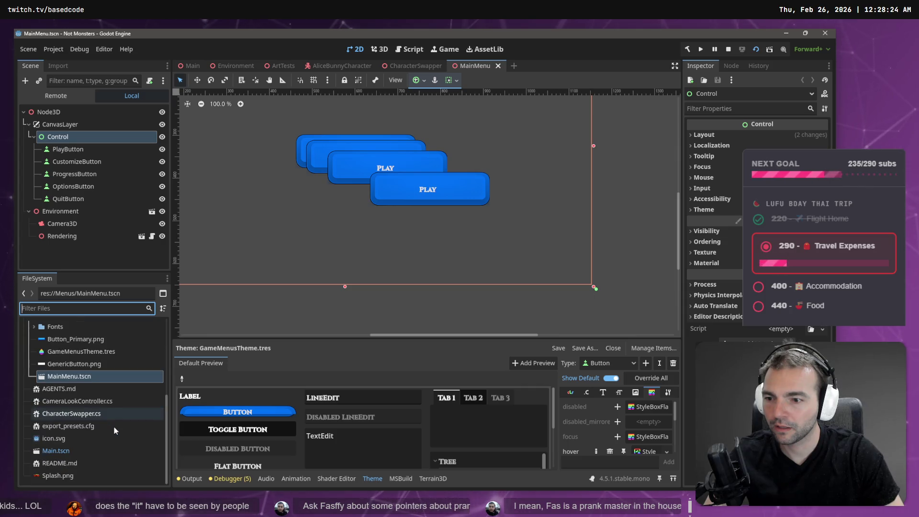
pyautogui.scroll(2, 125, 437)
pyautogui.hotkey('alt', 'Tab')
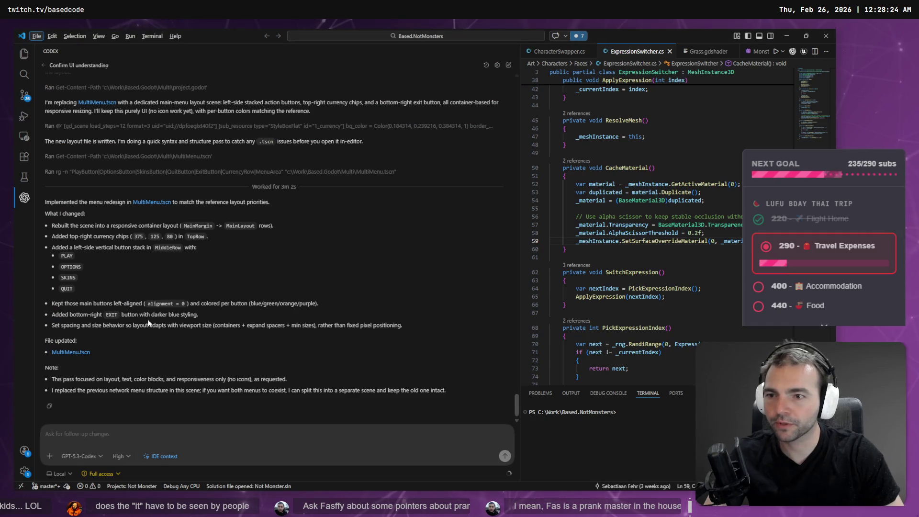
# Inspect Codex's edits by opening and closing MultiMenu.tscn.
pyautogui.scroll(6, 302, 272)
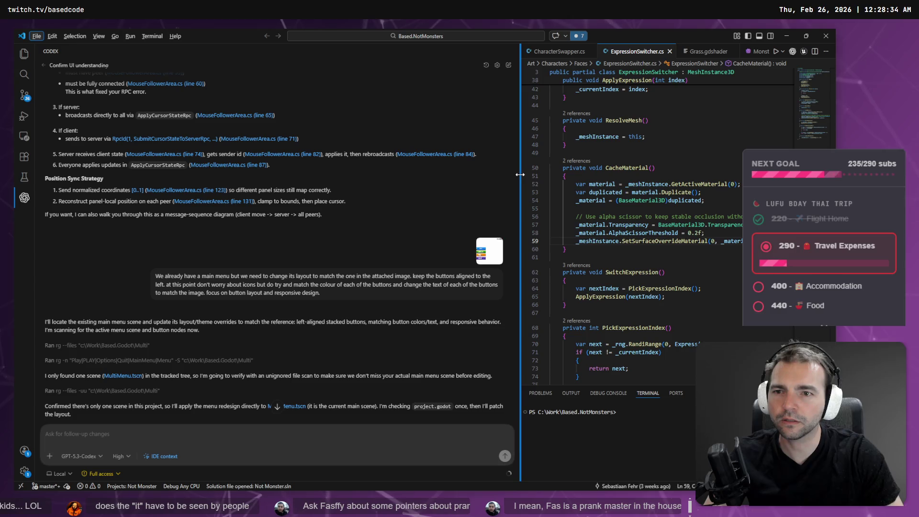
pyautogui.scroll(-10, 202, 308)
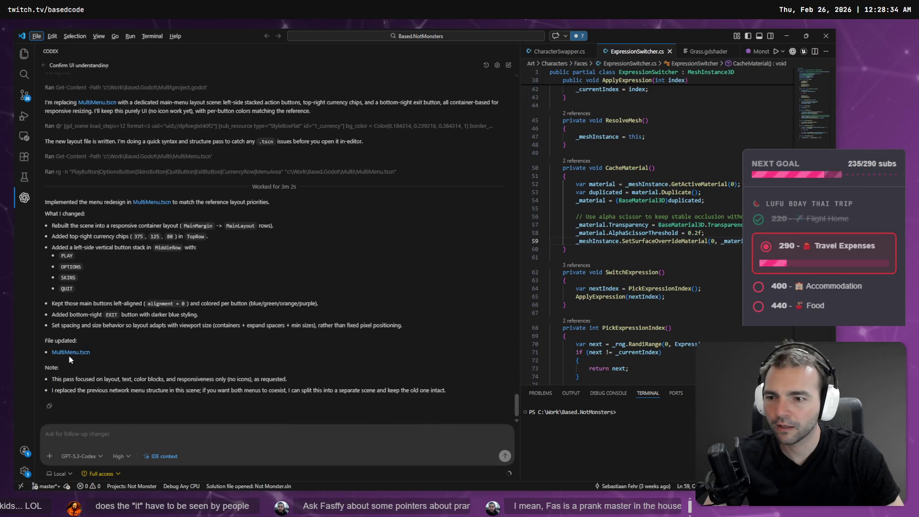
pyautogui.click(71, 352)
pyautogui.click(734, 52)
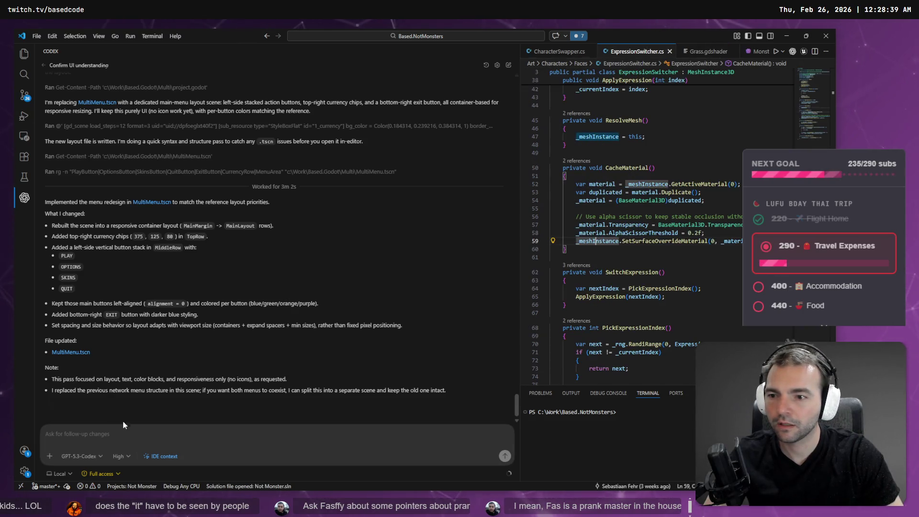
pyautogui.click(123, 434)
pyautogui.write('No')
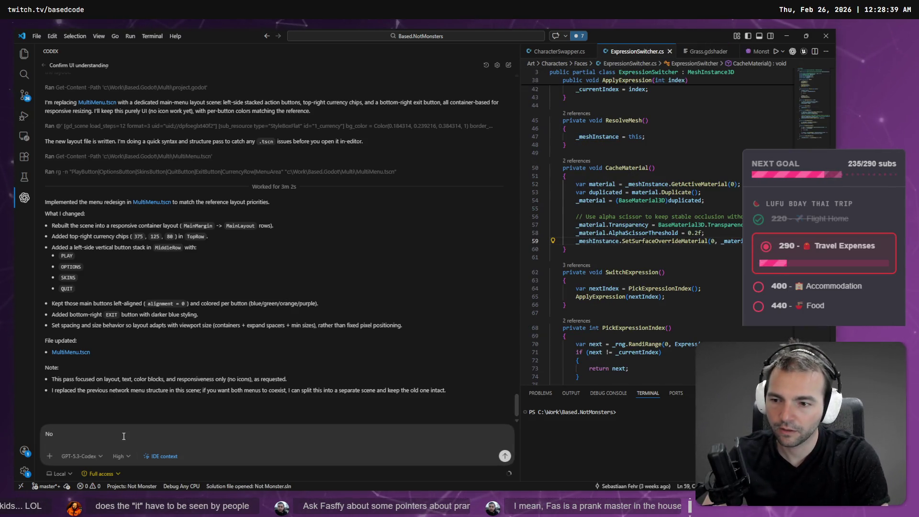
pyautogui.press('BackSpace')
pyautogui.press('BackSpace')
pyautogui.write('Sorry,')
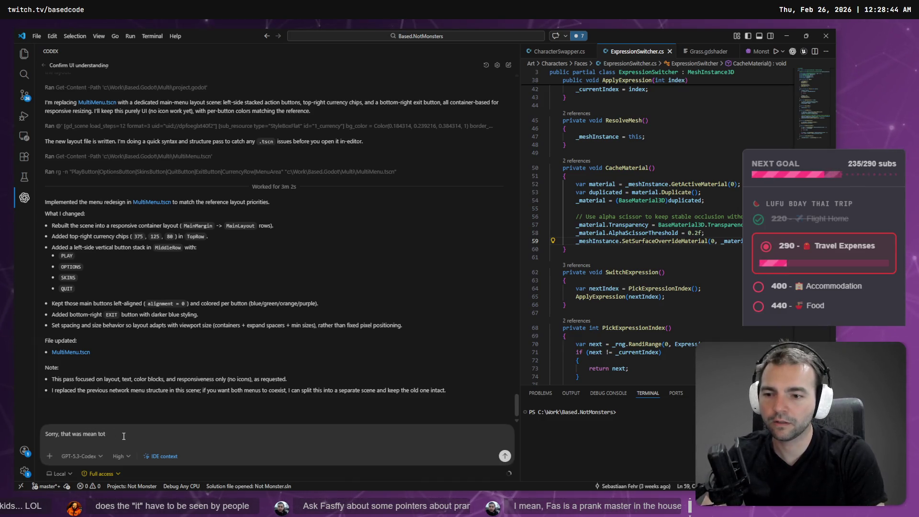
pyautogui.press('super+h')
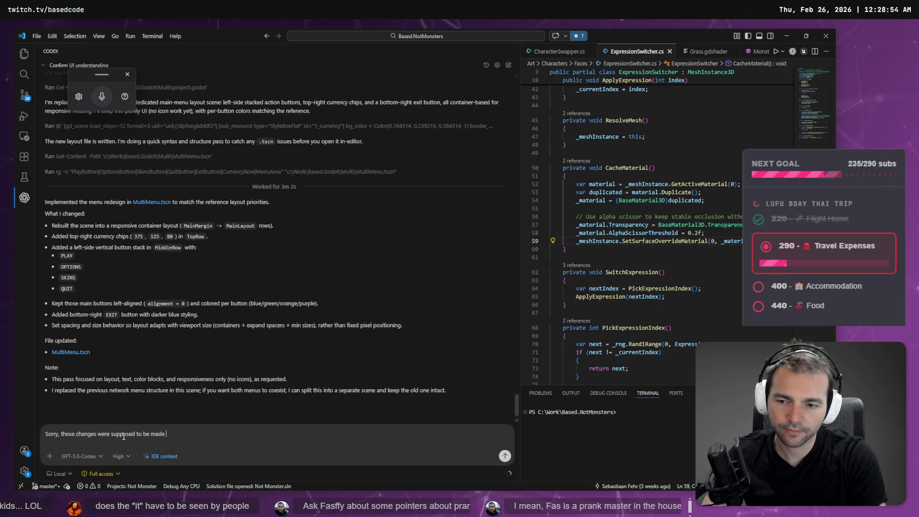
pyautogui.write('@MainM')
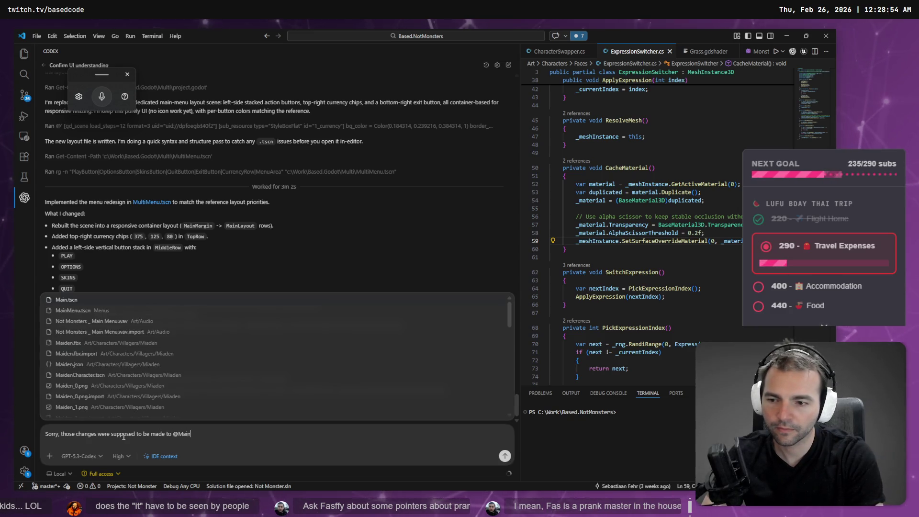
pyautogui.press('Return')
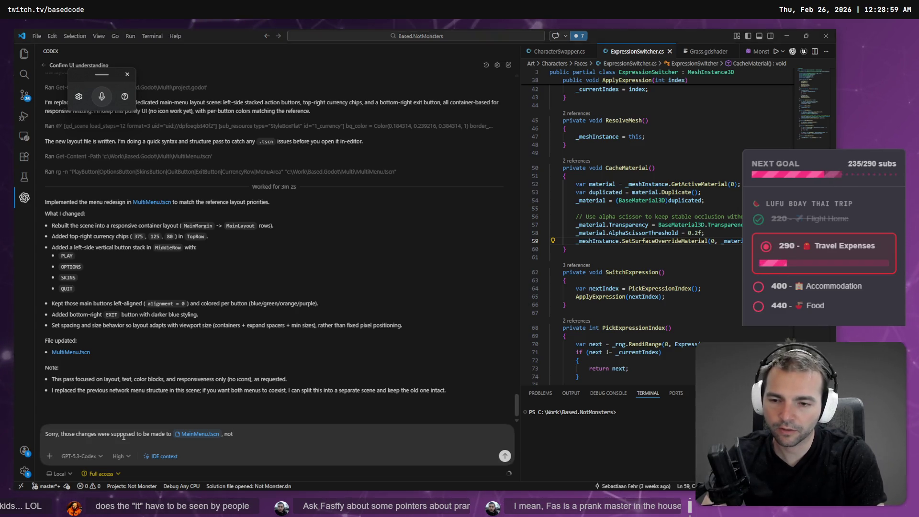
pyautogui.hotkey('alt', 'Tab')
pyautogui.hotkey('alt', 'Tab')
pyautogui.write(', not @Multi')
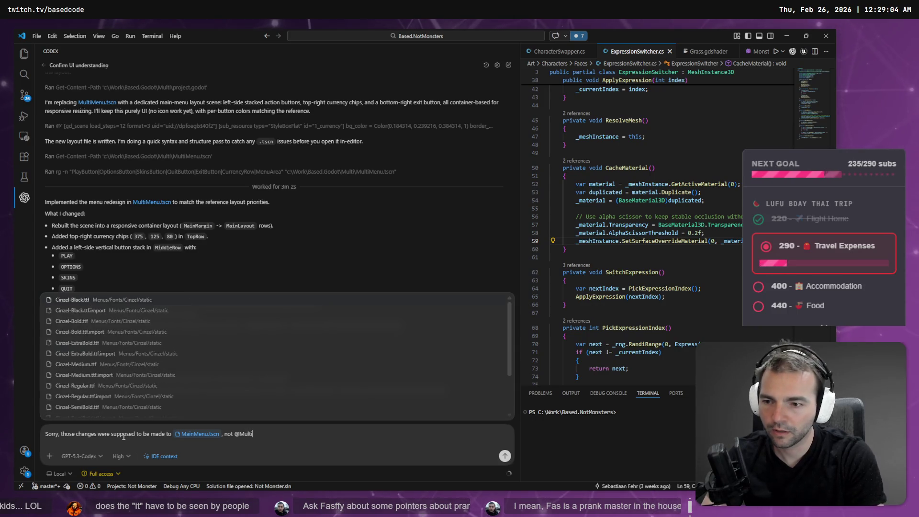